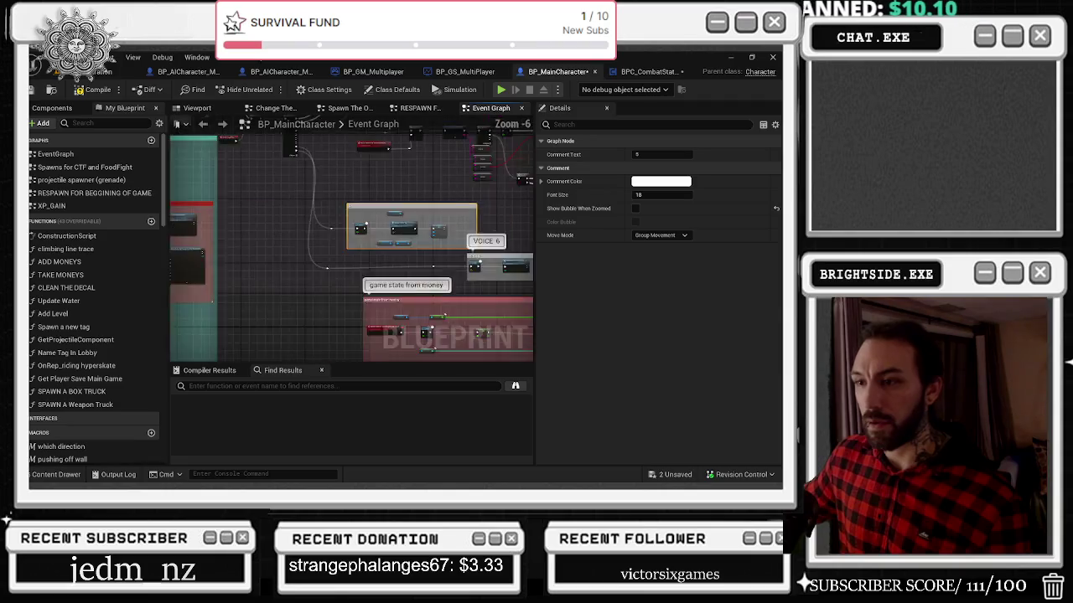
{"action": "scroll", "coordinate": [265, 248], "scroll_direction": "down", "scroll_amount": 1}
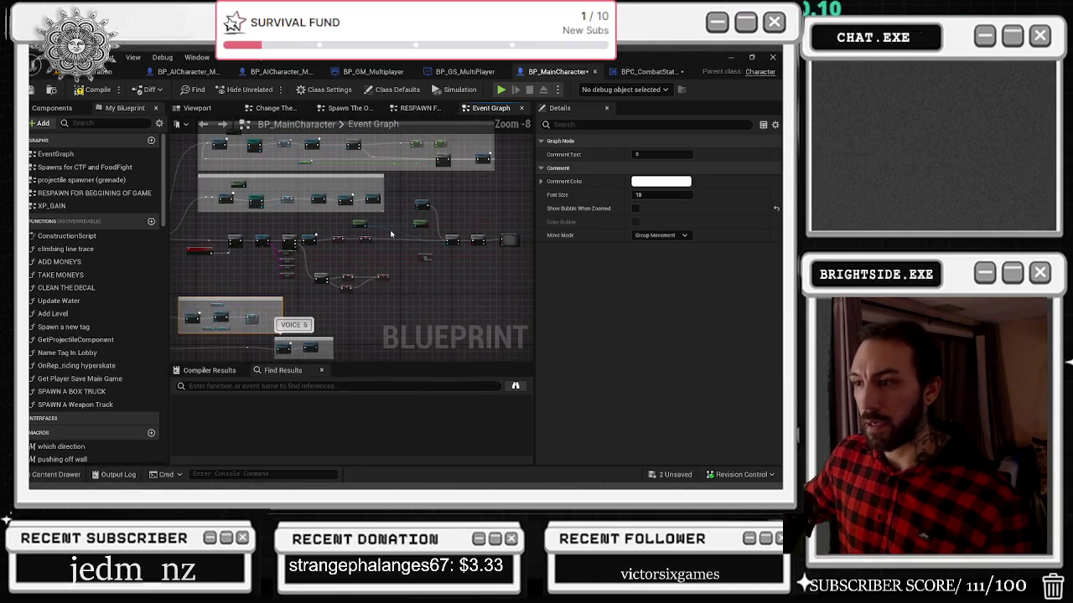
Step: Wrap the marquee-selected event-graph node group in a new comment box and nudge it right
{"action": "mouse_move", "coordinate": [183, 216]}
{"action": "left_mouse_down"}
{"action": "mouse_move", "coordinate": [401, 293]}
{"action": "mouse_move", "coordinate": [510, 295]}
{"action": "left_mouse_up"}
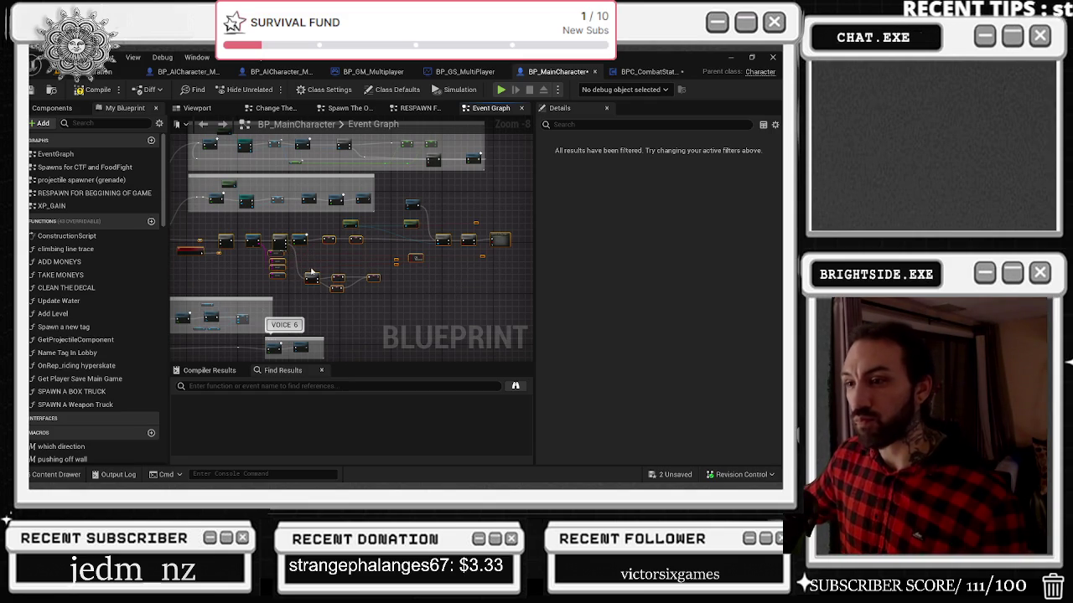
{"action": "key", "text": "c"}
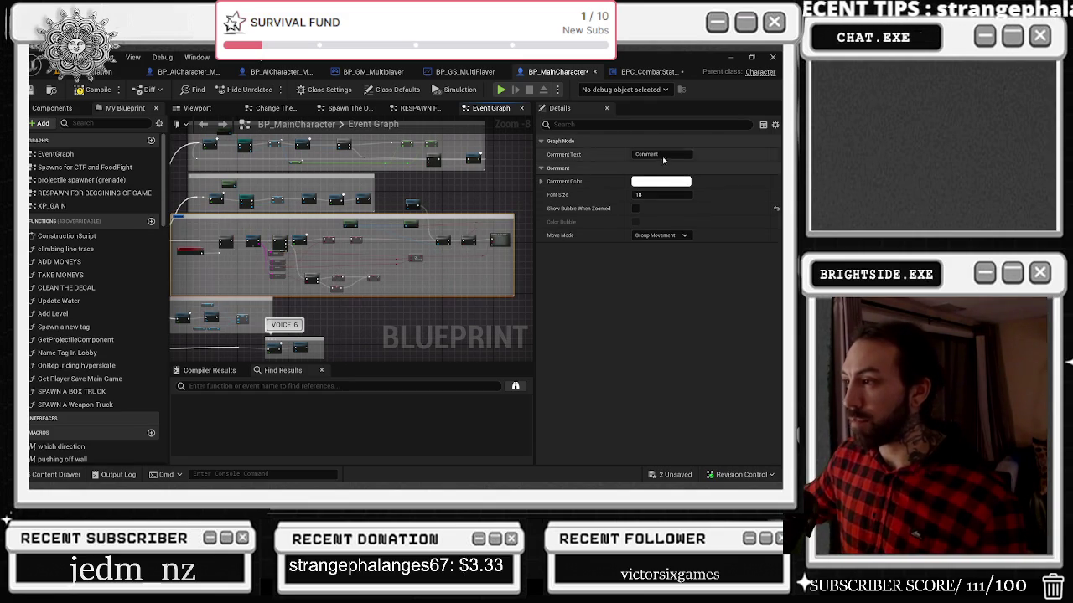
{"action": "left_click", "coordinate": [444, 202]}
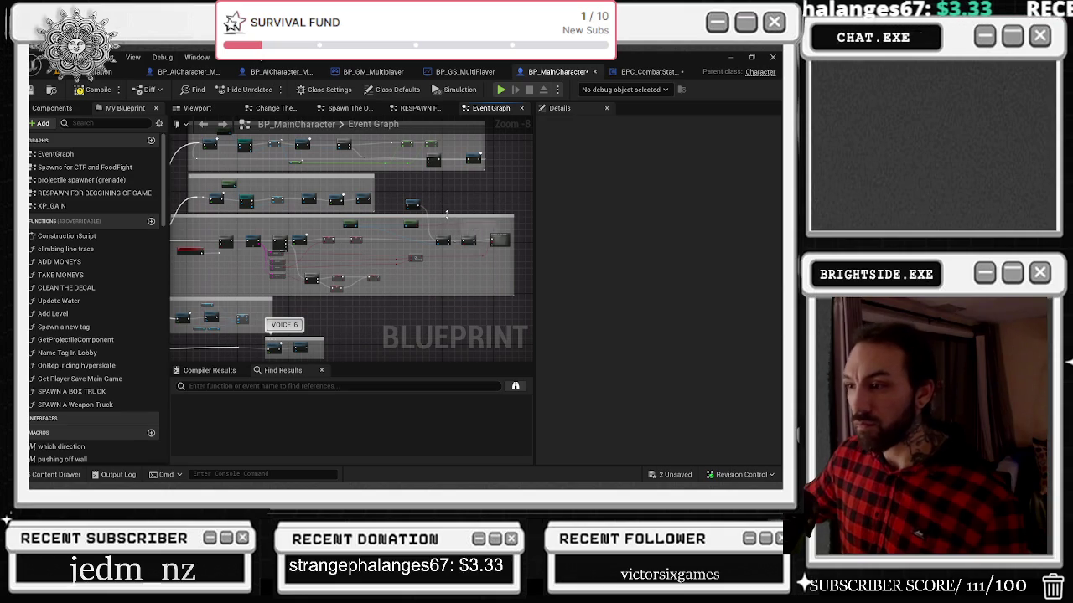
{"action": "left_click_drag", "start_coordinate": [449, 218], "coordinate": [459, 219]}
Step: Reposition the graph view, check the level viewport, then compile BP_MainCharacter
{"action": "left_click_drag", "start_coordinate": [367, 294], "coordinate": [418, 254]}
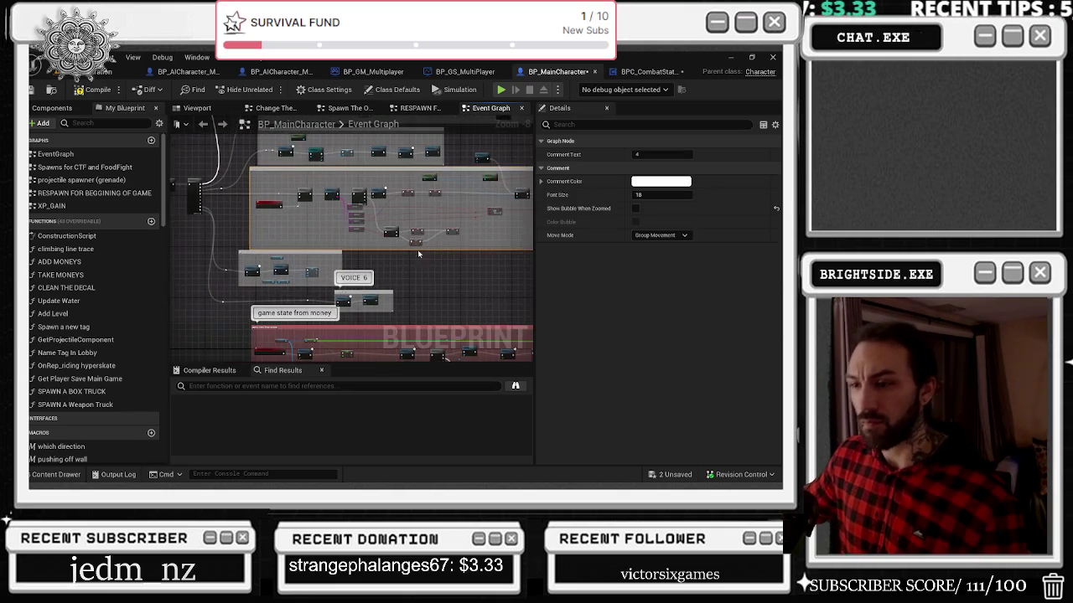
{"action": "left_click", "coordinate": [283, 253]}
{"action": "left_click_drag", "start_coordinate": [291, 242], "coordinate": [293, 290]}
{"action": "scroll", "coordinate": [293, 290], "scroll_direction": "up", "scroll_amount": 5}
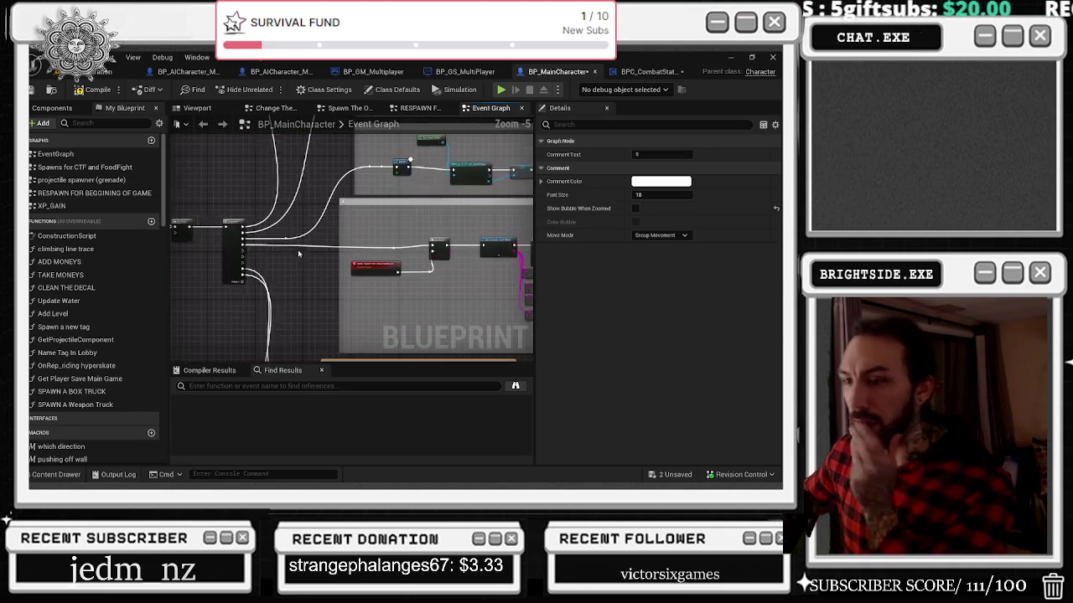
{"action": "left_click", "coordinate": [101, 72]}
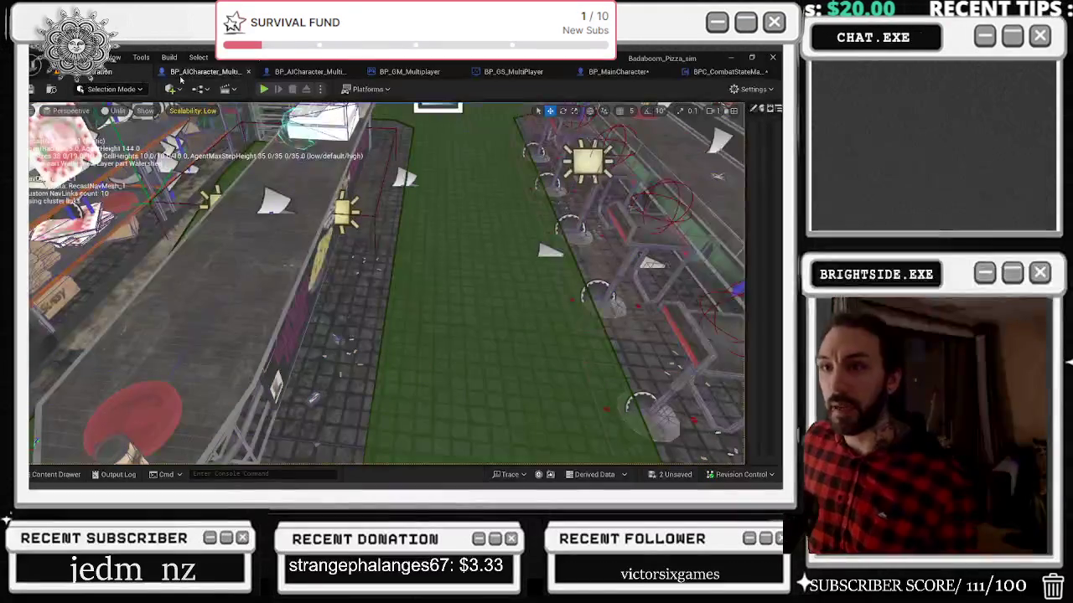
{"action": "left_click", "coordinate": [617, 74]}
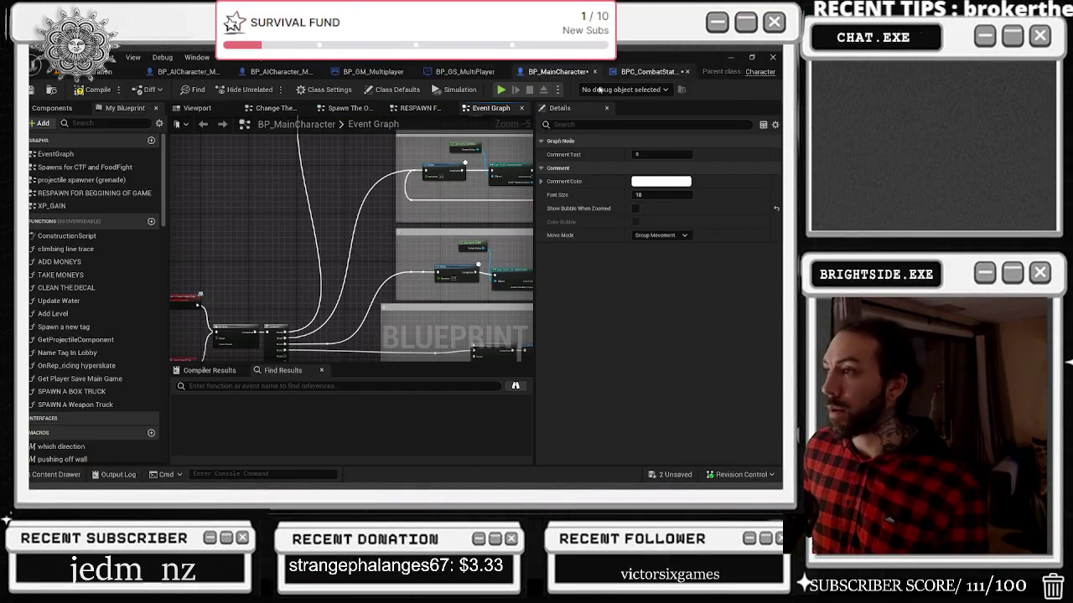
{"action": "left_click", "coordinate": [93, 89]}
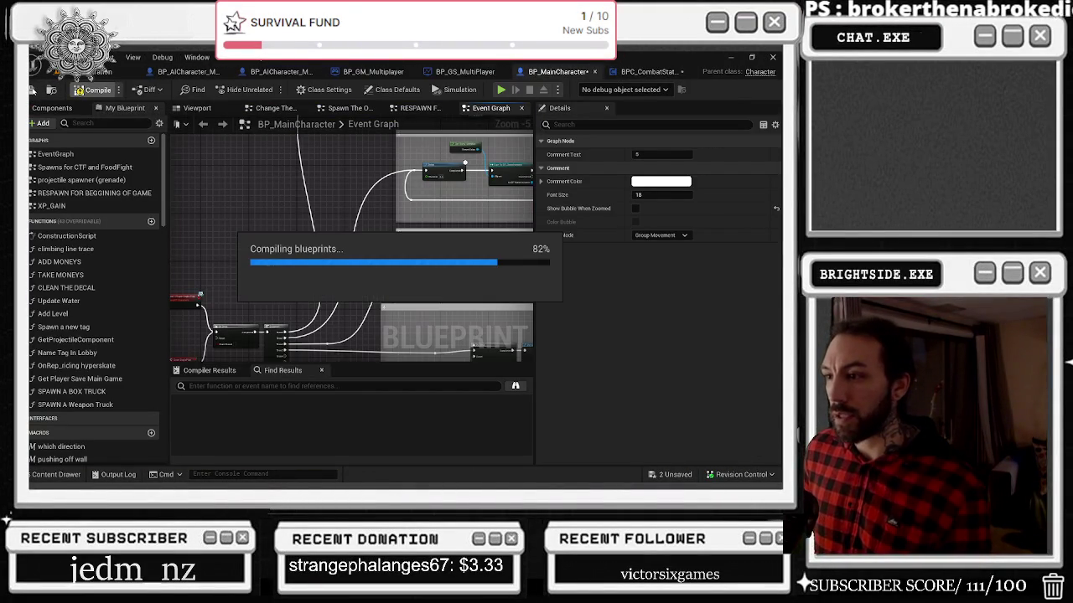
Step: Save the unsaved assets from the Unsaved indicator list
{"action": "left_click", "coordinate": [669, 476]}
{"action": "left_click", "coordinate": [483, 384]}
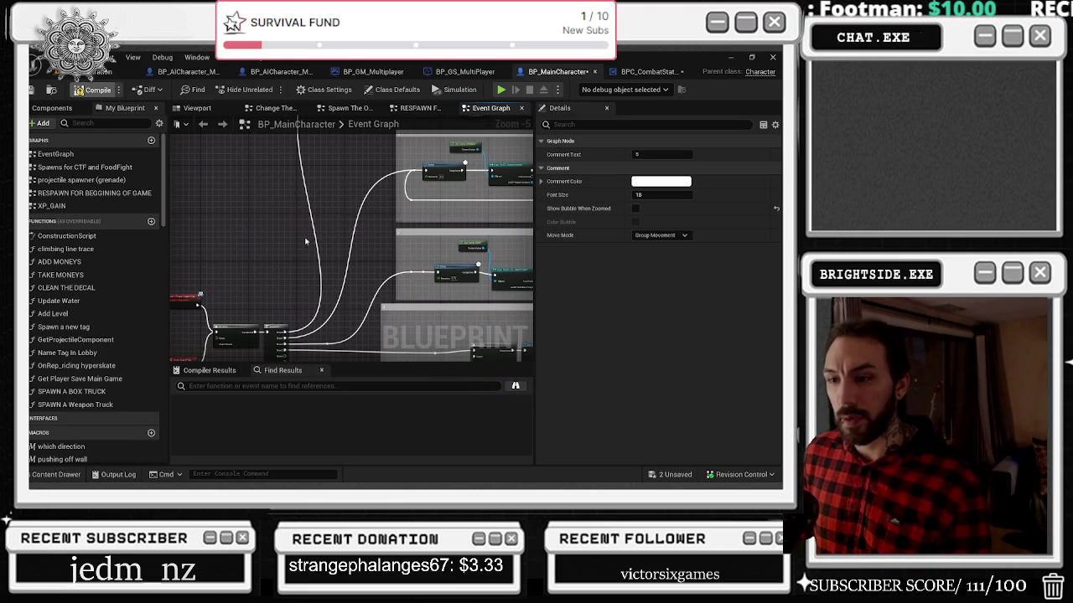
{"action": "left_click", "coordinate": [277, 315]}
{"action": "right_click", "coordinate": [270, 311]}
{"action": "key", "text": "Escape"}
{"action": "left_click", "coordinate": [272, 310]}
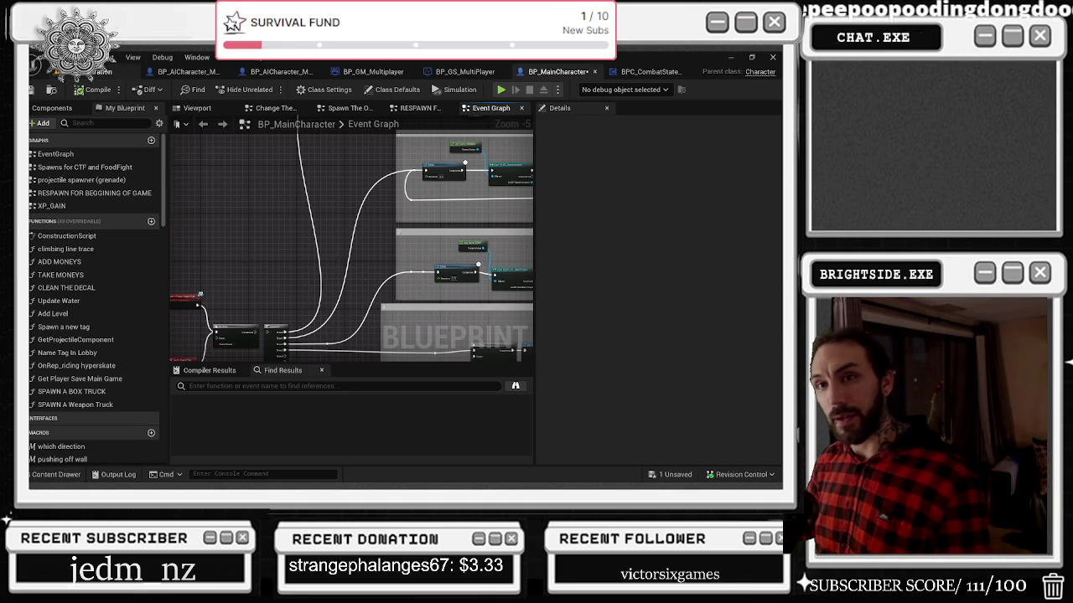
Step: Back in the level, save the Demonstration map and the remaining unsaved asset
{"action": "left_click", "coordinate": [84, 72]}
{"action": "key", "text": "ctrl+s"}
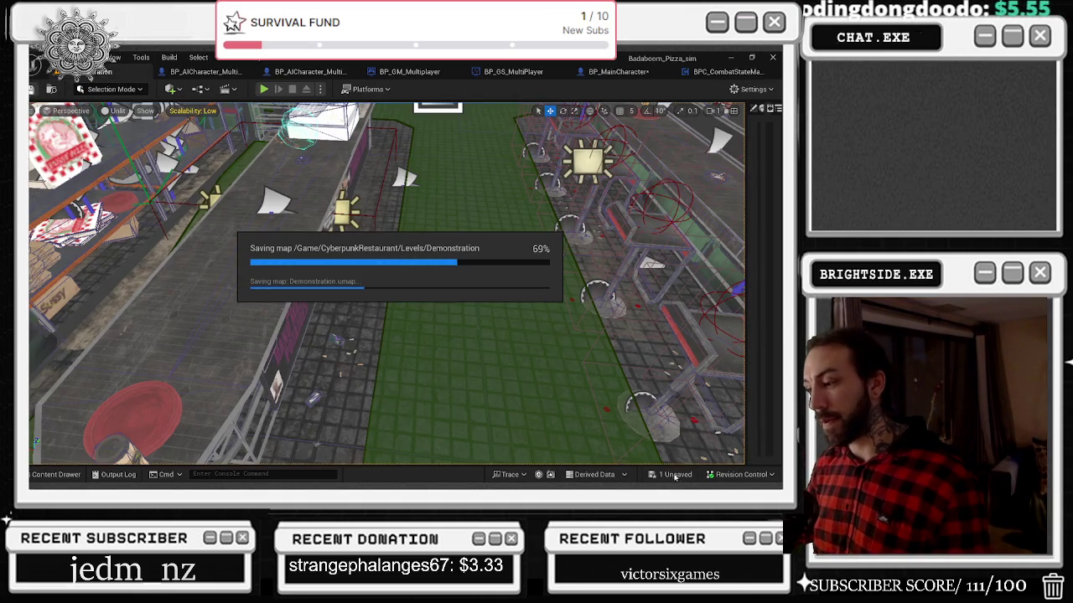
{"action": "left_click", "coordinate": [676, 476]}
{"action": "left_click", "coordinate": [479, 388]}
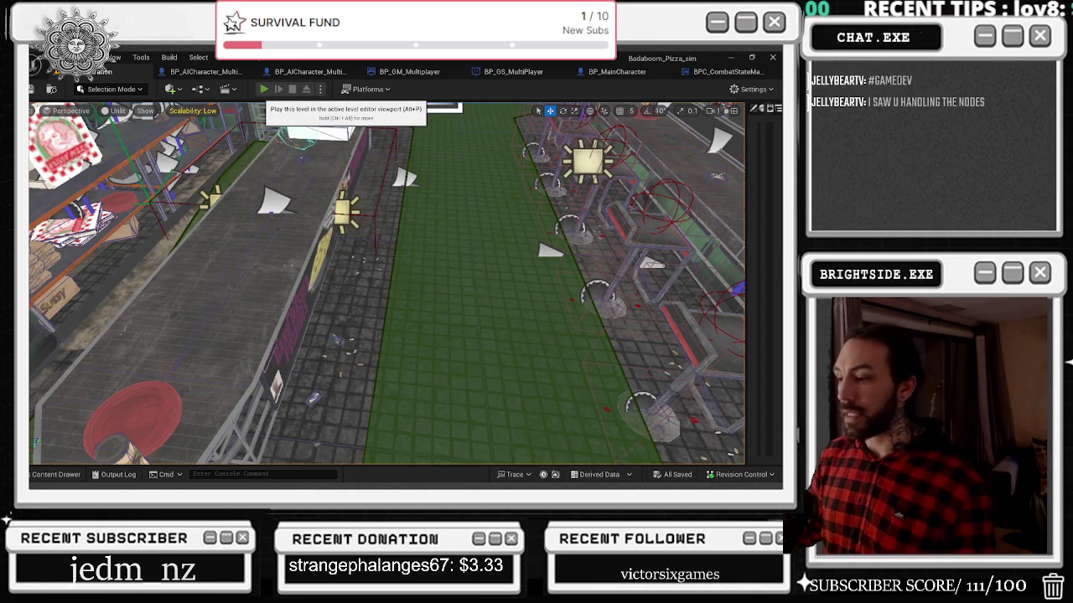
Step: Start a playtest with Alt+P and walk the chef toward the vending machine
{"action": "key", "text": "alt+p"}
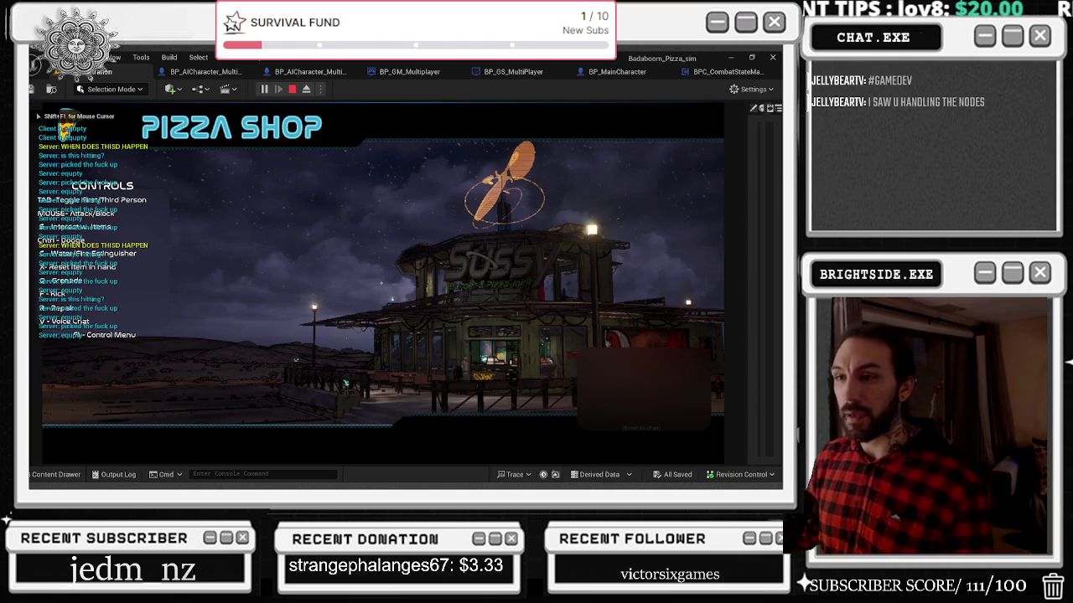
{"action": "key", "text": "w"}
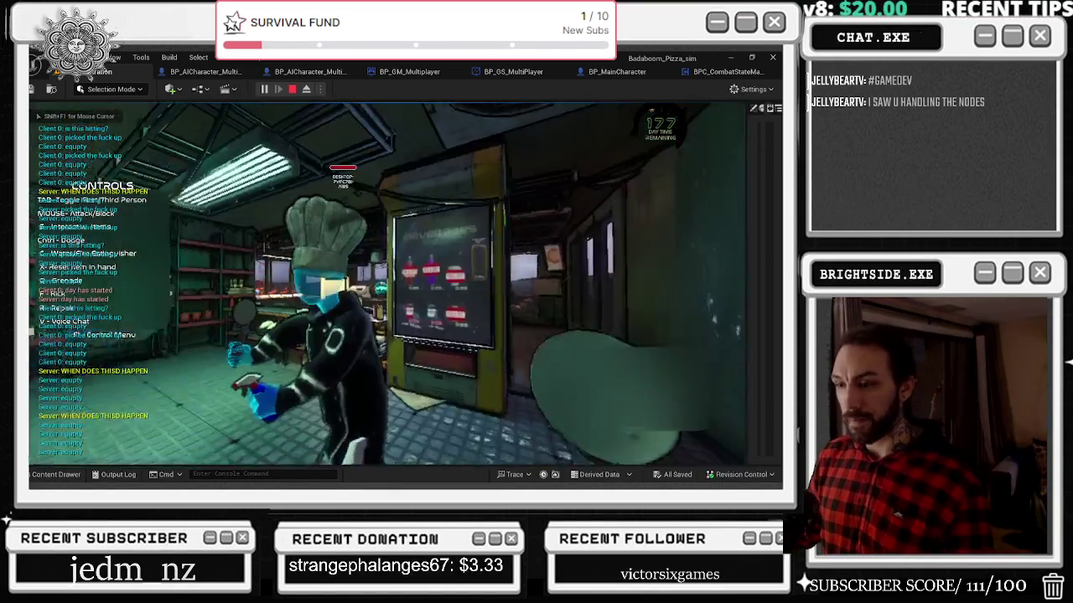
{"action": "key", "text": "s"}
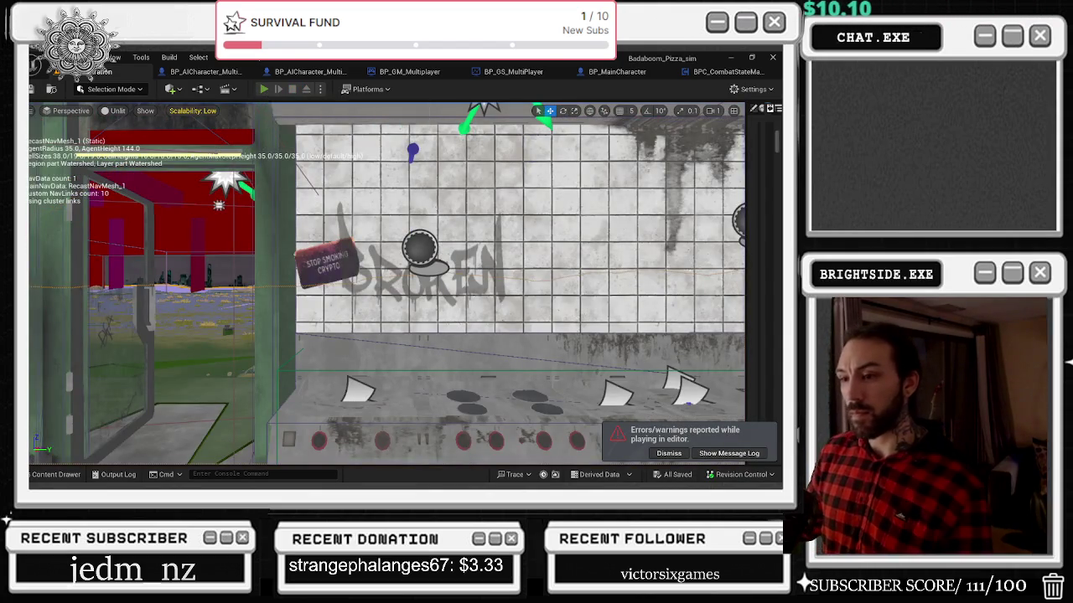
Step: Replay, walk into the shelf room and kitchen, switch to third person, attack, then stop
{"action": "key", "text": "alt+p"}
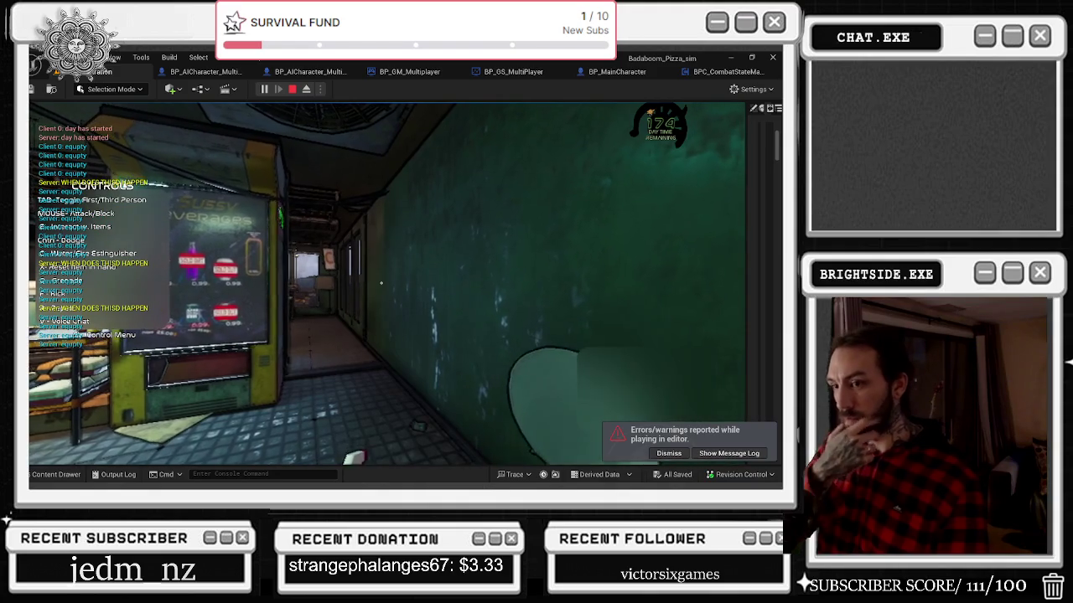
{"action": "key", "text": "s"}
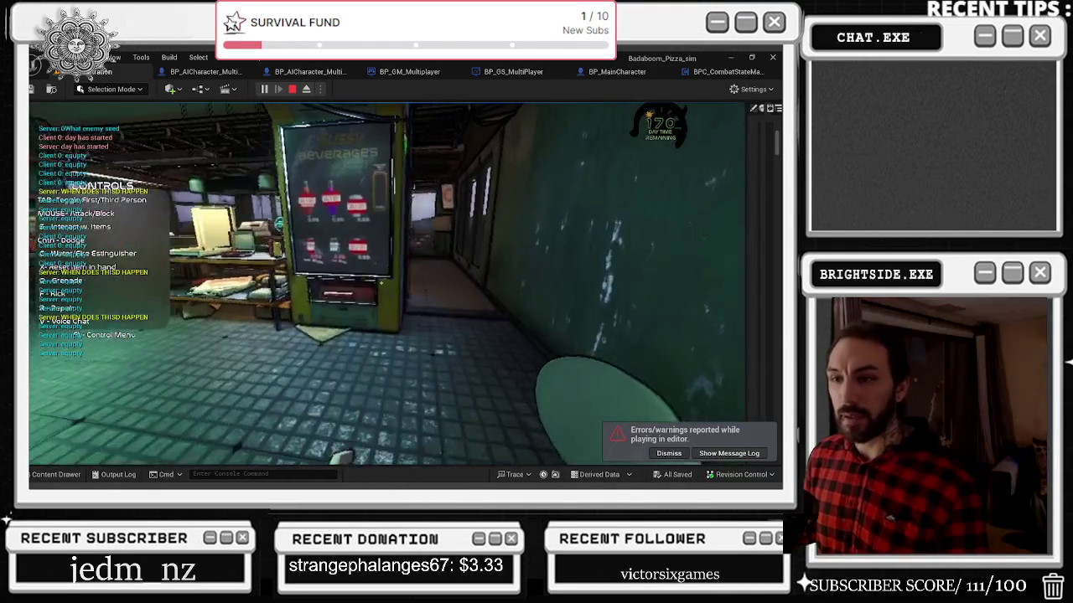
{"action": "key", "text": "w"}
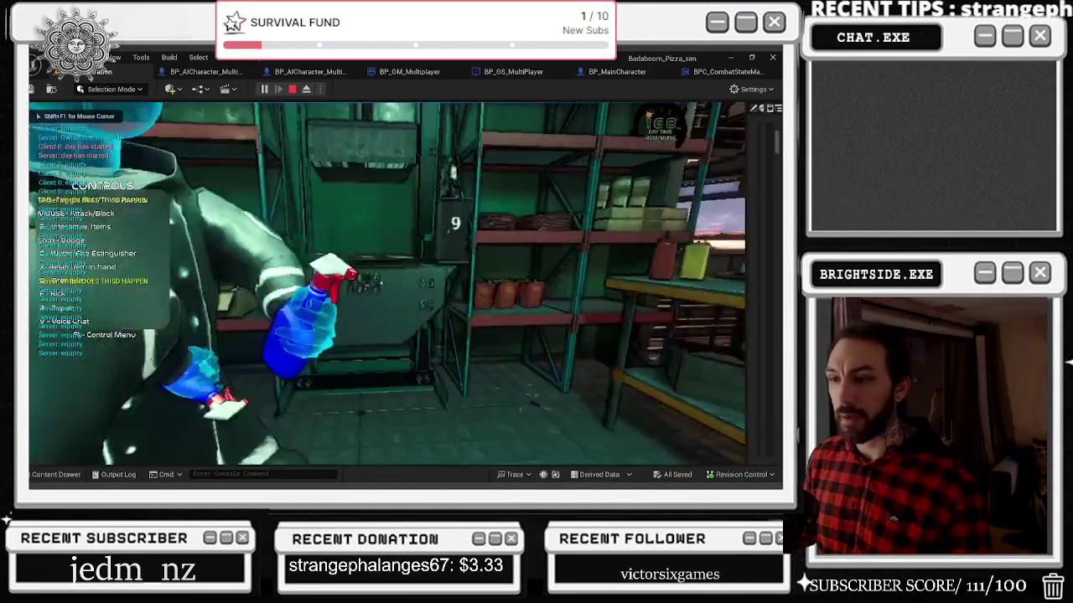
{"action": "key", "text": "w"}
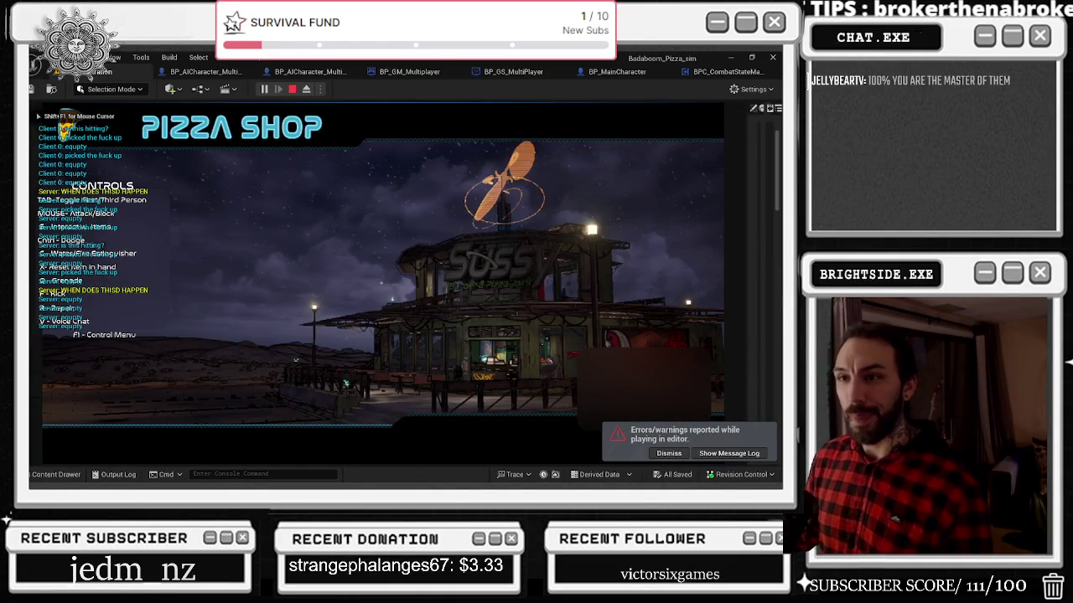
{"action": "key", "text": "Tab"}
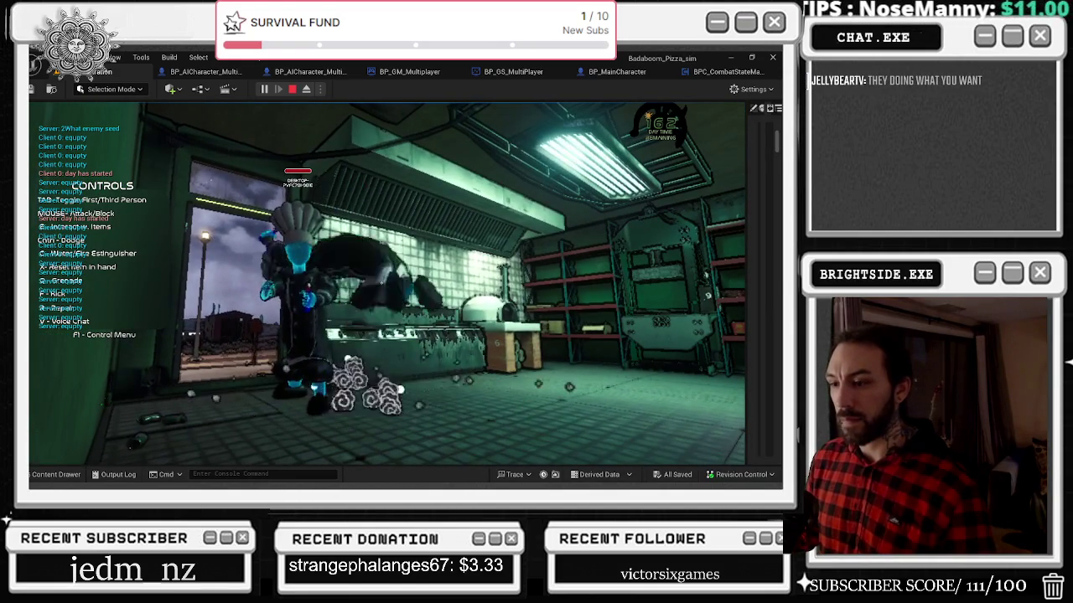
{"action": "key", "text": "F1"}
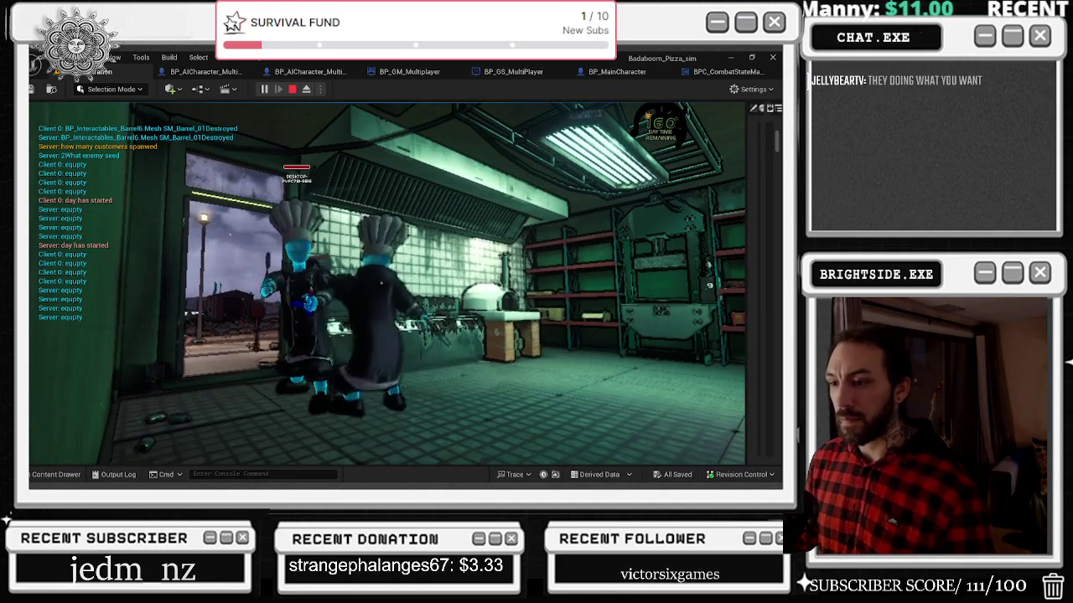
{"action": "key", "text": "Escape"}
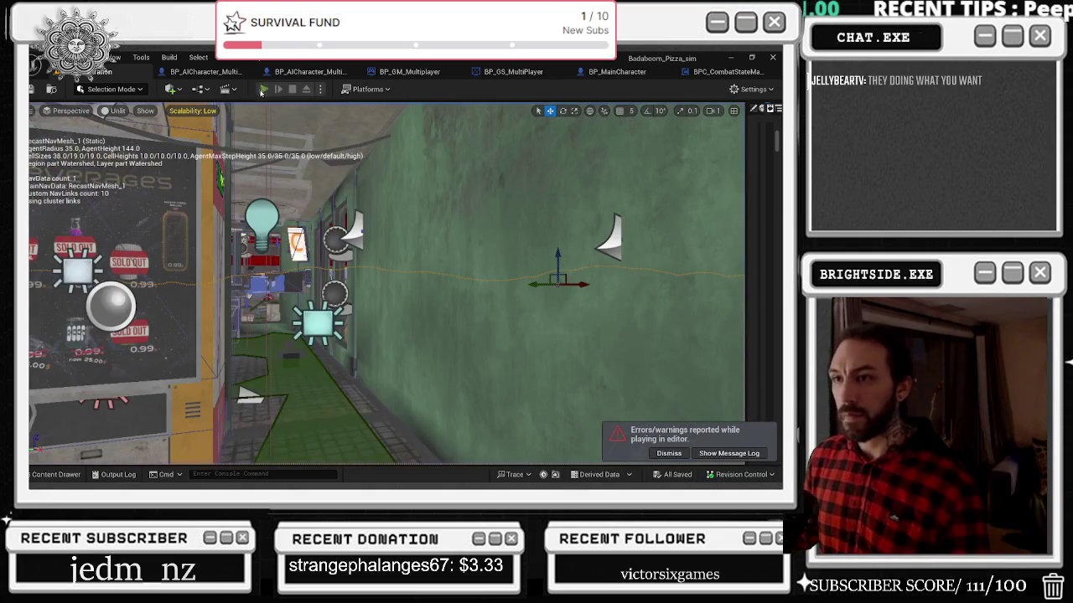
Step: Playtest in third-person view, stop, and start the level again
{"action": "left_click", "coordinate": [263, 89]}
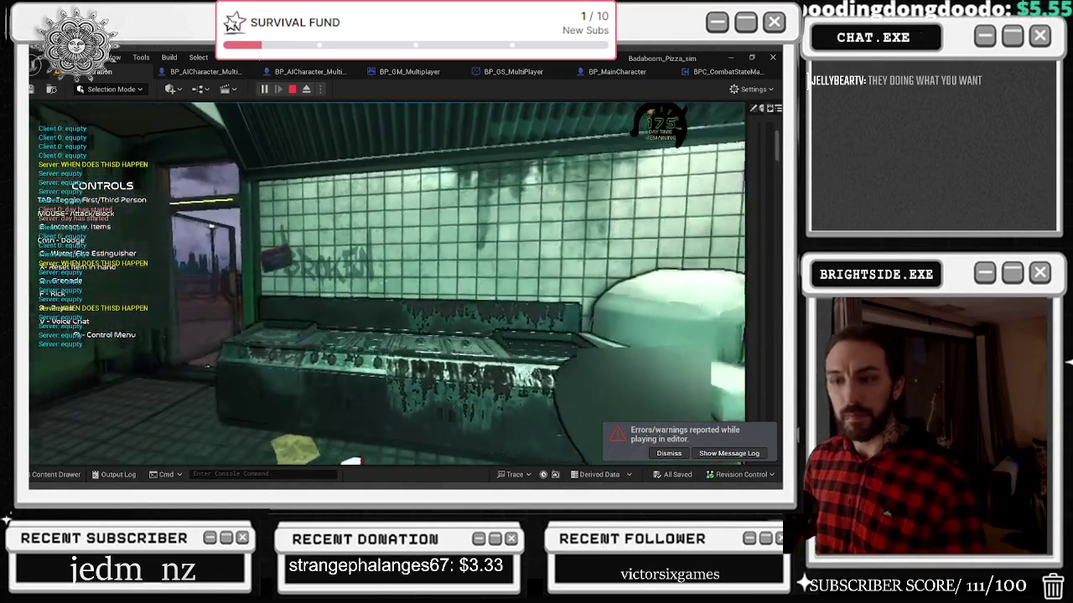
{"action": "key", "text": "Tab"}
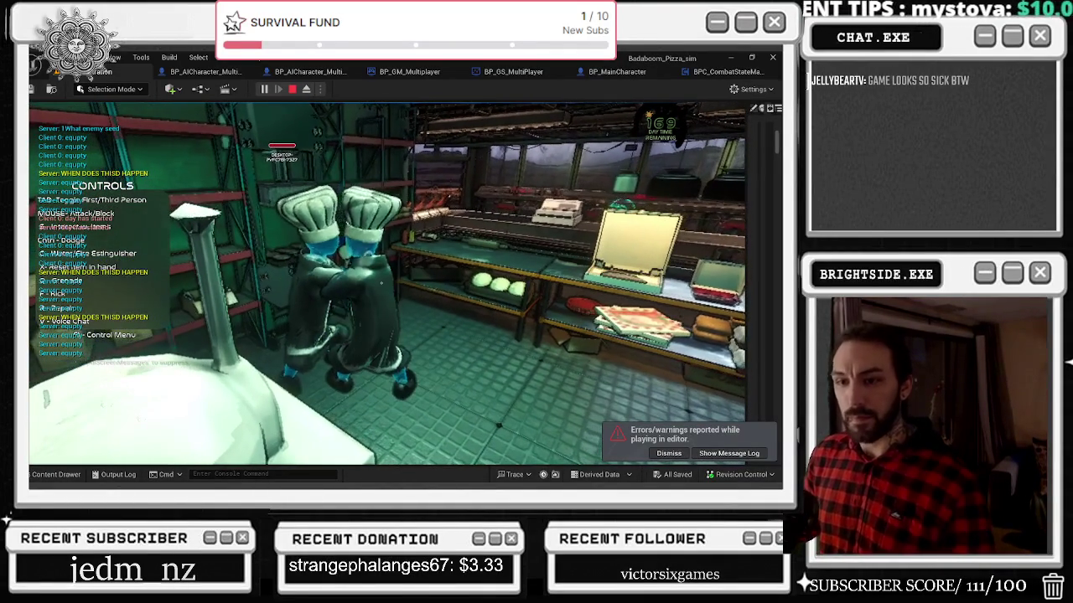
{"action": "key", "text": "Escape"}
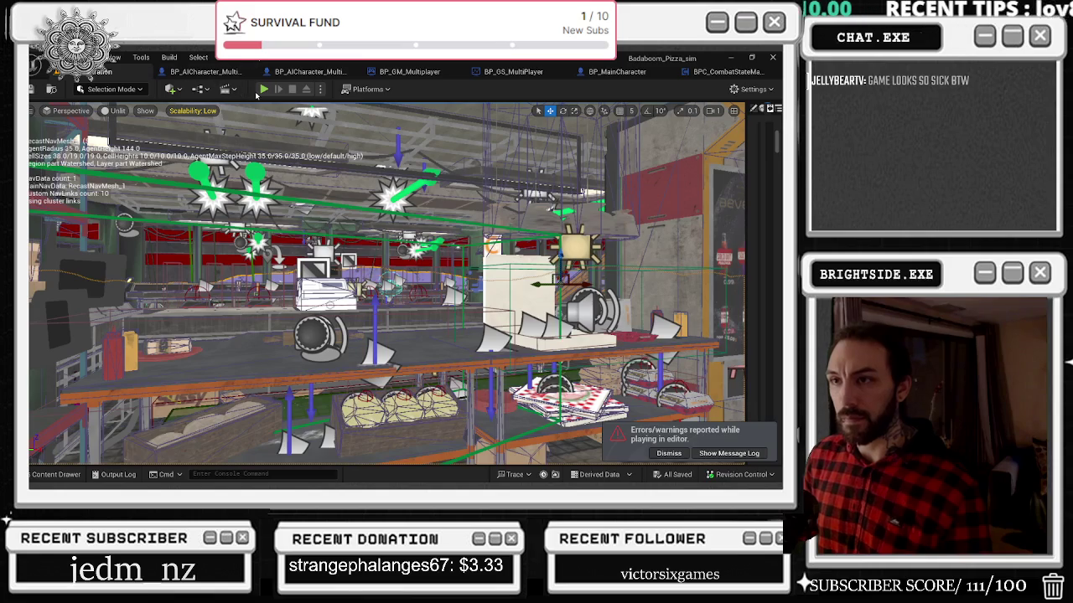
{"action": "key", "text": "alt+p"}
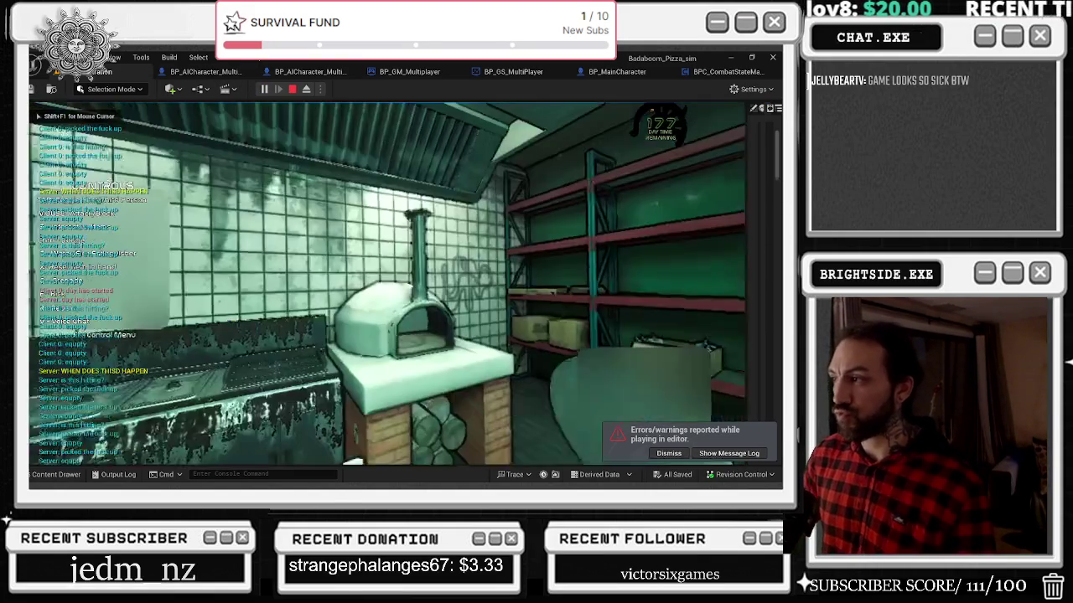
Step: Drag the panel splitter to reveal and widen the Play In Editor Message Log
{"action": "key", "text": "alt+Tab"}
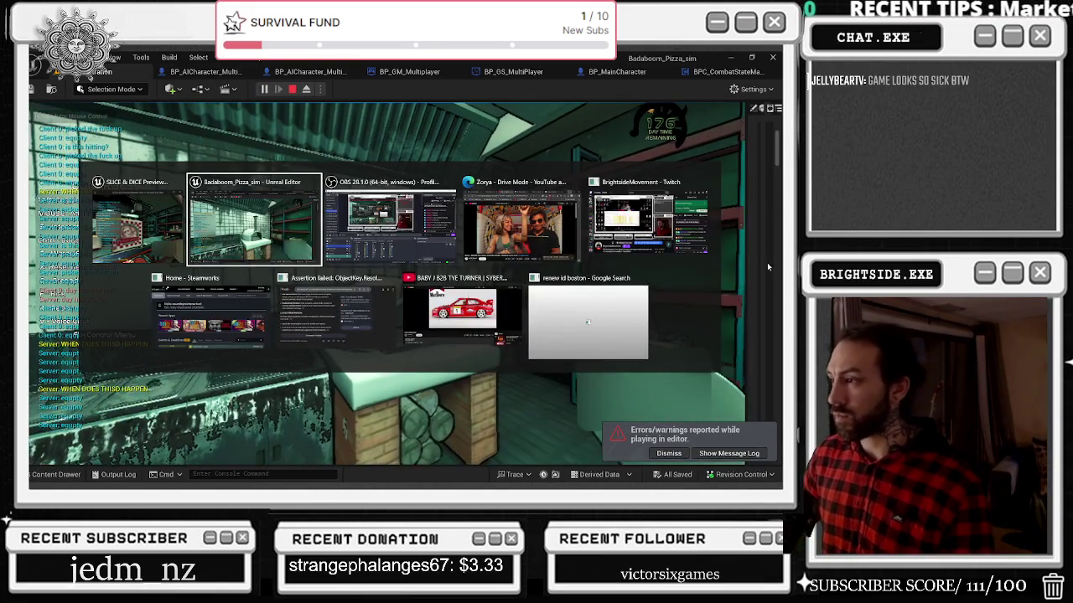
{"action": "left_click_drag", "start_coordinate": [744, 269], "coordinate": [124, 269]}
{"action": "mouse_move", "coordinate": [124, 316]}
{"action": "left_mouse_down"}
{"action": "mouse_move", "coordinate": [31, 316]}
{"action": "mouse_move", "coordinate": [626, 317]}
{"action": "mouse_move", "coordinate": [612, 317]}
{"action": "left_mouse_up"}
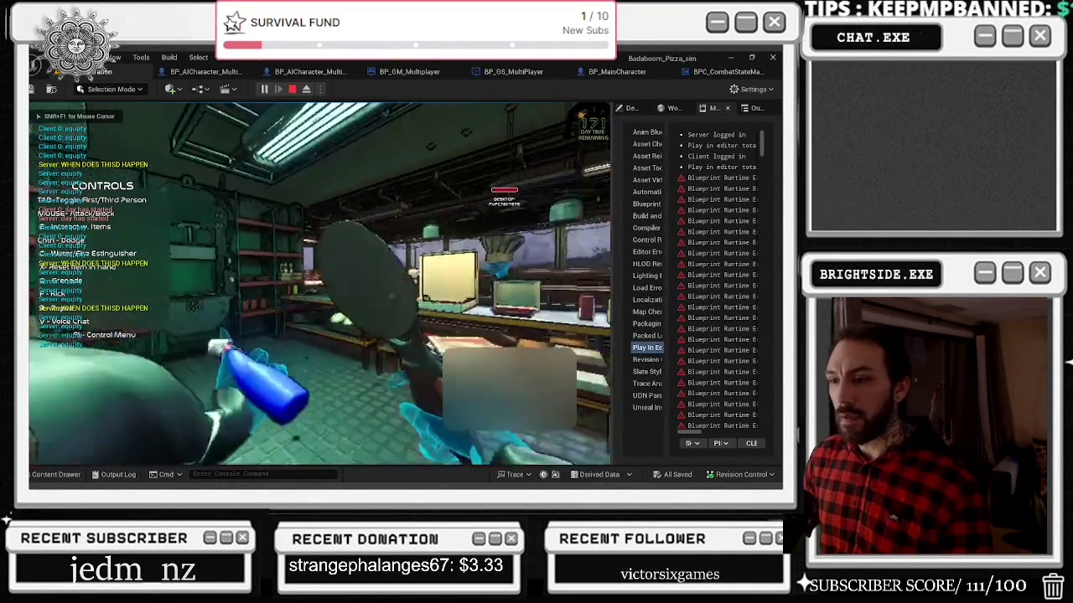
Step: Switch to third person and widen the message log beside the game view
{"action": "key", "text": "Tab"}
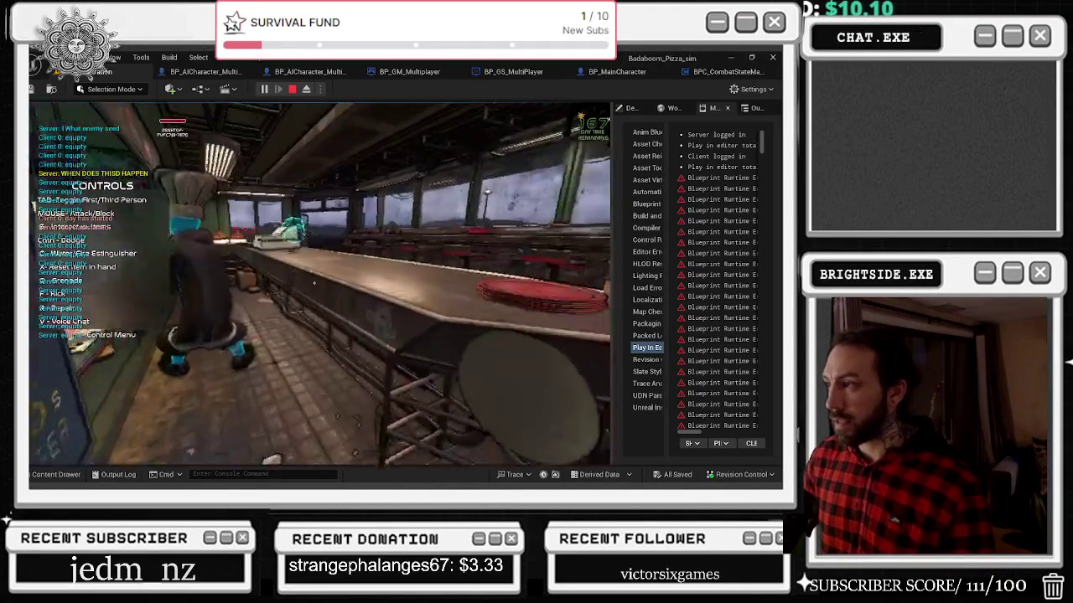
{"action": "key", "text": "alt+Tab"}
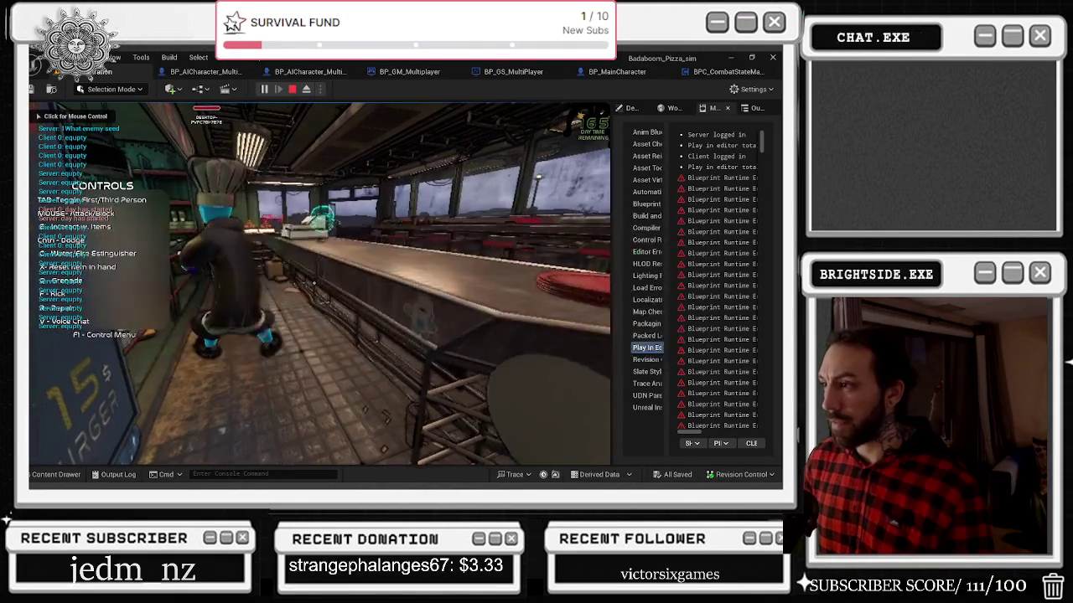
{"action": "mouse_move", "coordinate": [613, 167]}
{"action": "left_mouse_down"}
{"action": "mouse_move", "coordinate": [404, 167]}
{"action": "mouse_move", "coordinate": [494, 168]}
{"action": "left_mouse_up"}
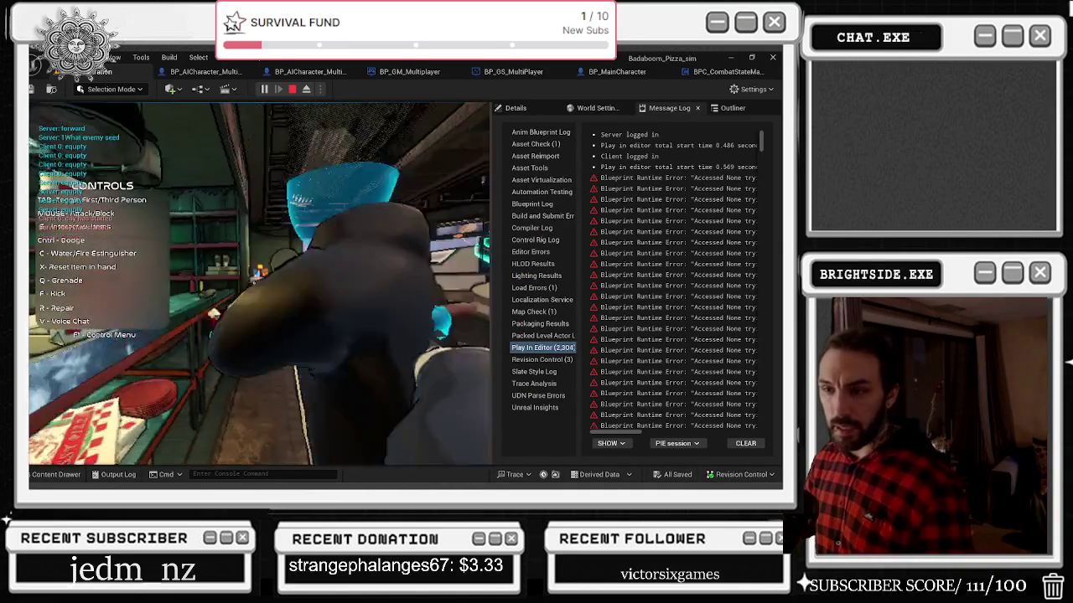
Step: Run two more playtests, toggling third-person view in the second, then stop
{"action": "key", "text": "Escape"}
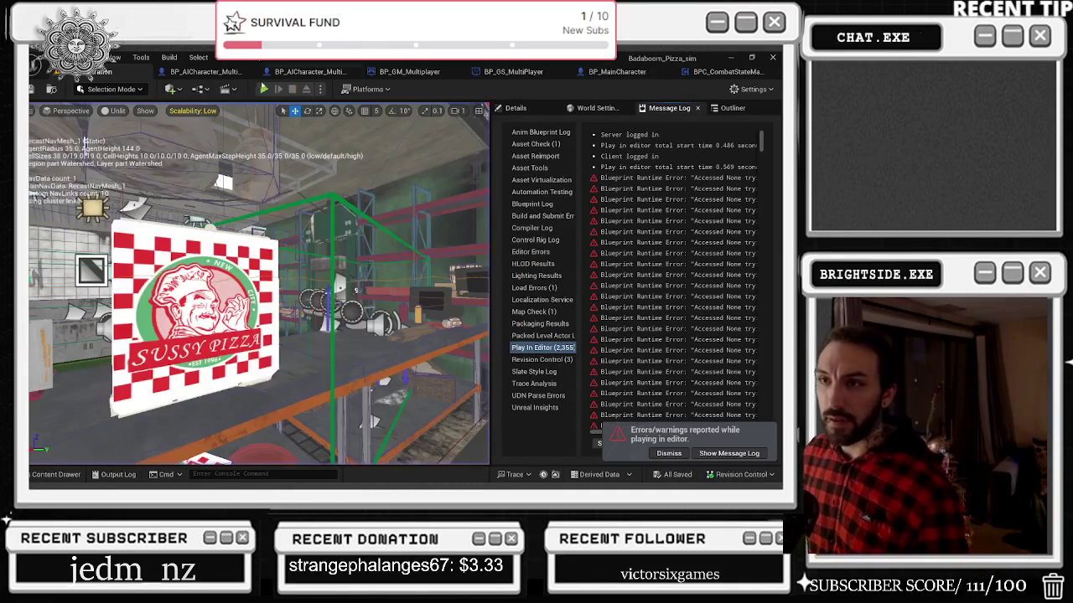
{"action": "left_click", "coordinate": [264, 88]}
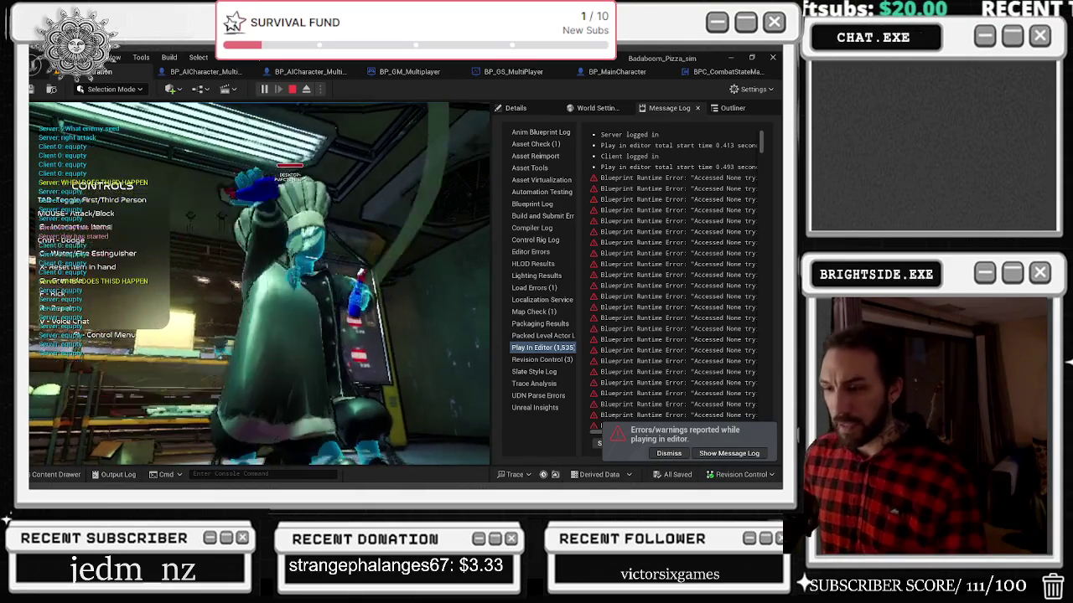
{"action": "key", "text": "Escape"}
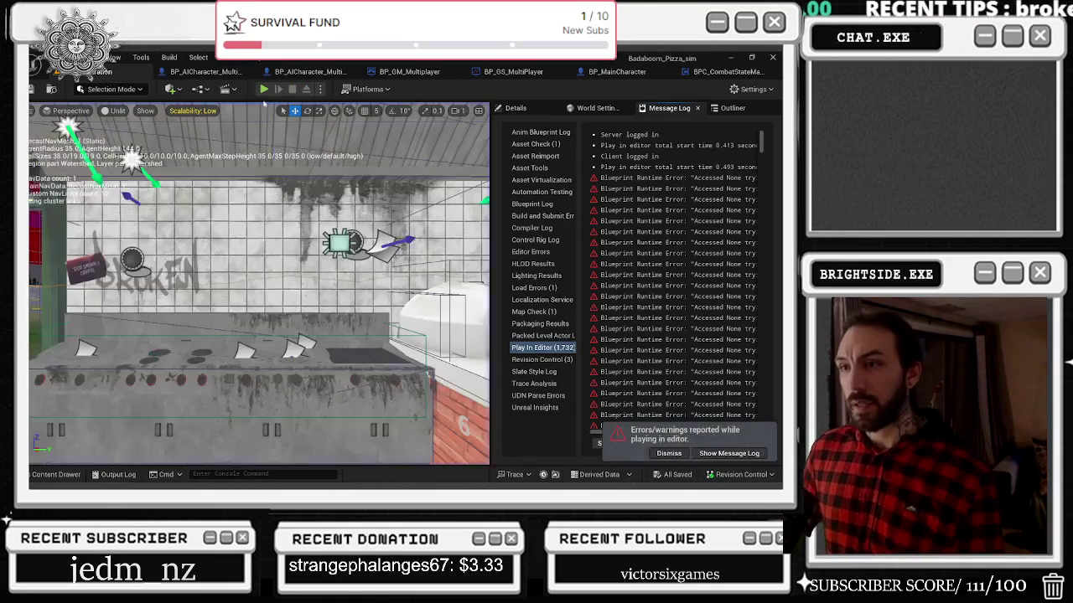
{"action": "left_click", "coordinate": [263, 89]}
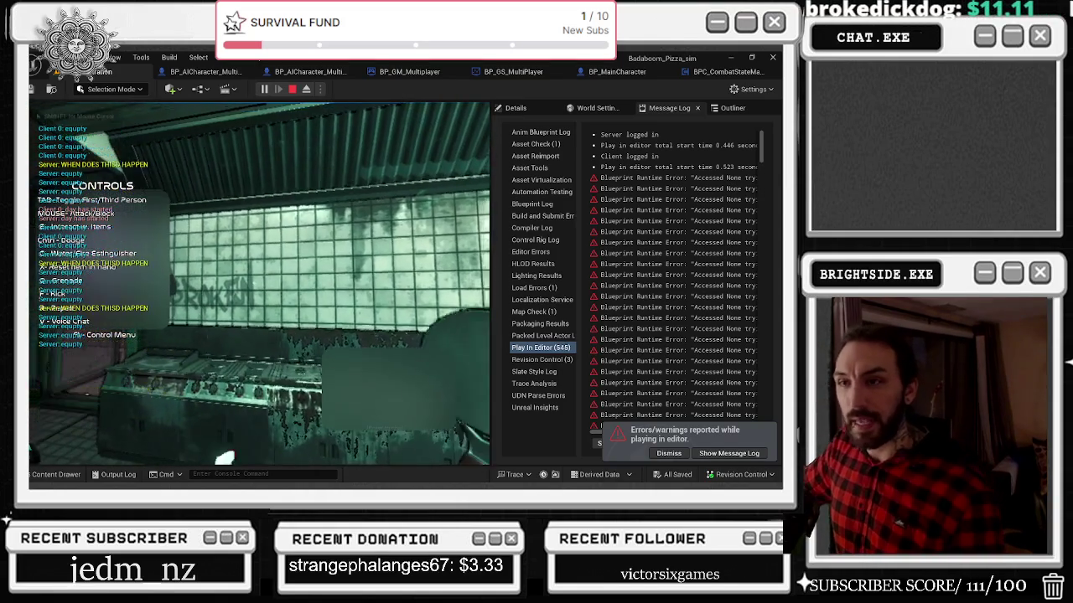
{"action": "key", "text": "Tab"}
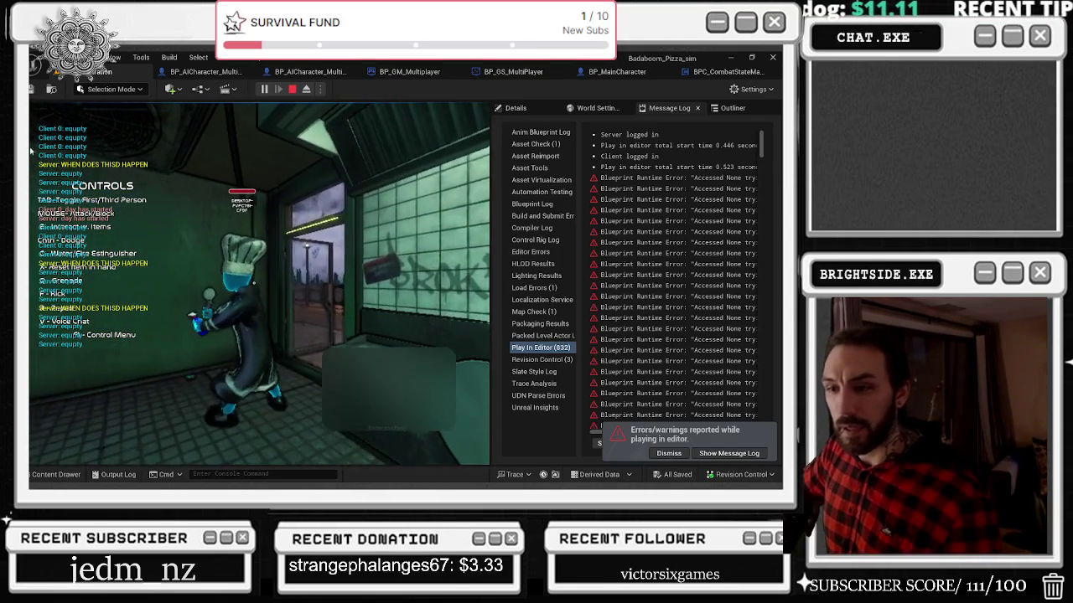
{"action": "key", "text": "Escape"}
Step: Scroll through the Message Log and dismiss the errors notification
{"action": "scroll", "coordinate": [746, 218], "scroll_direction": "down", "scroll_amount": 3}
{"action": "left_click_drag", "start_coordinate": [762, 166], "coordinate": [779, 374]}
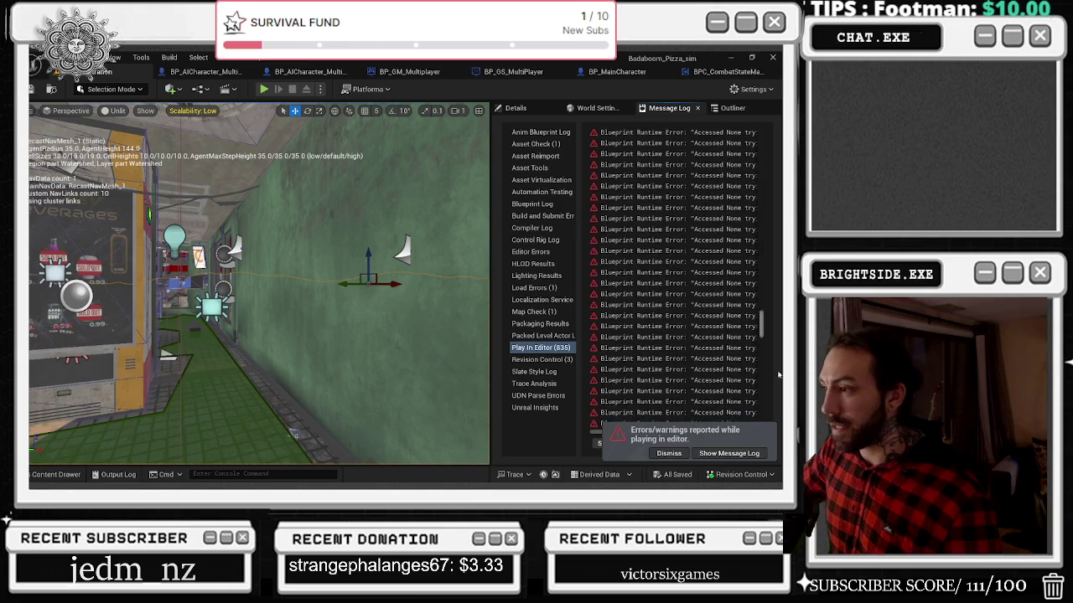
{"action": "left_click", "coordinate": [669, 453]}
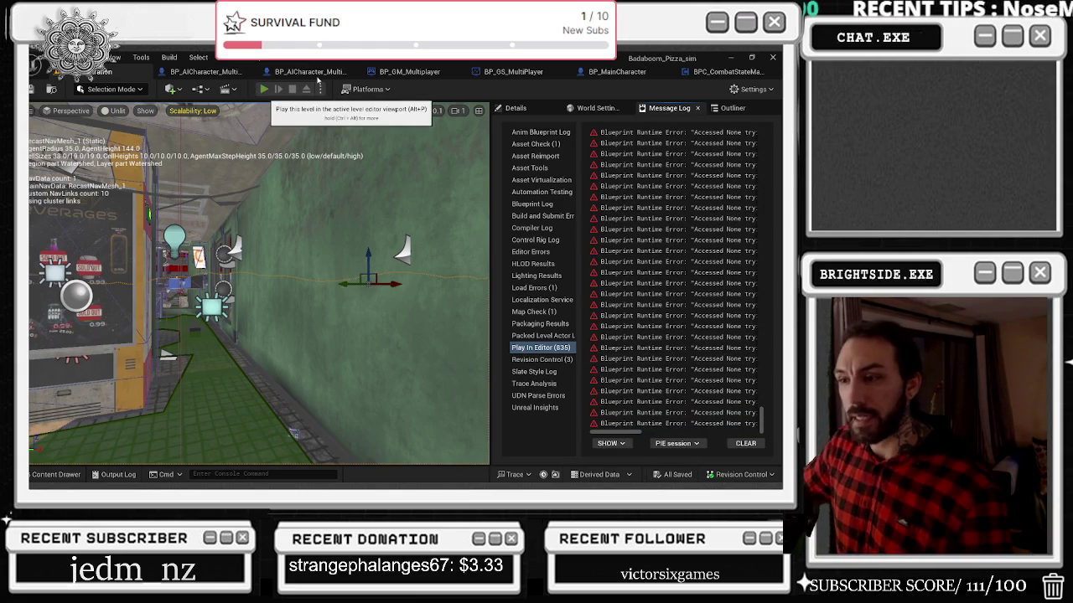
Step: Run three playtests back to back, releasing the mouse with Shift+F1 in the third
{"action": "left_click", "coordinate": [263, 89]}
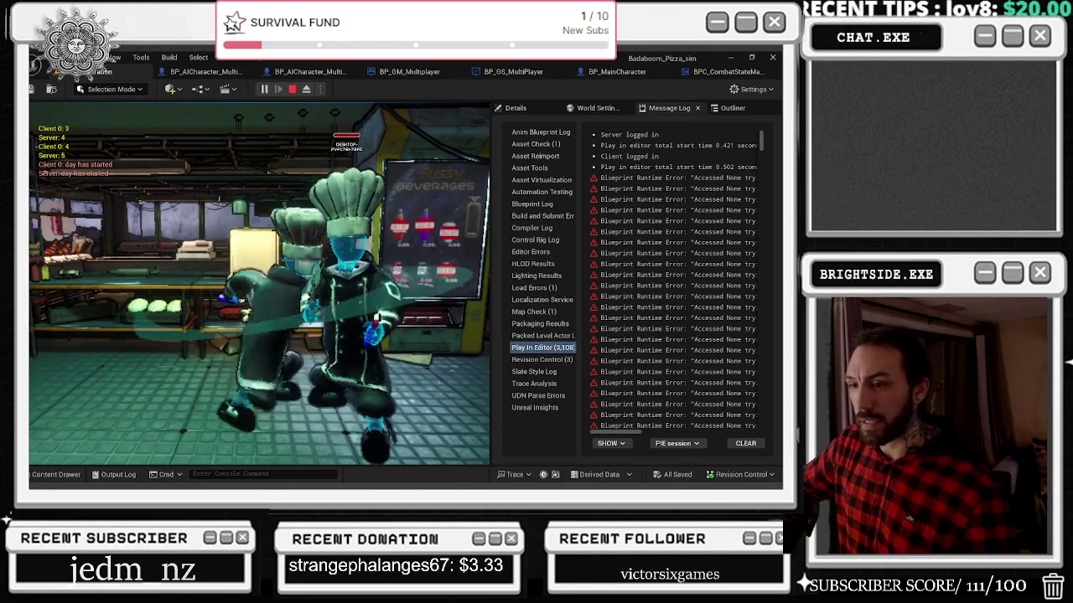
{"action": "key", "text": "Escape"}
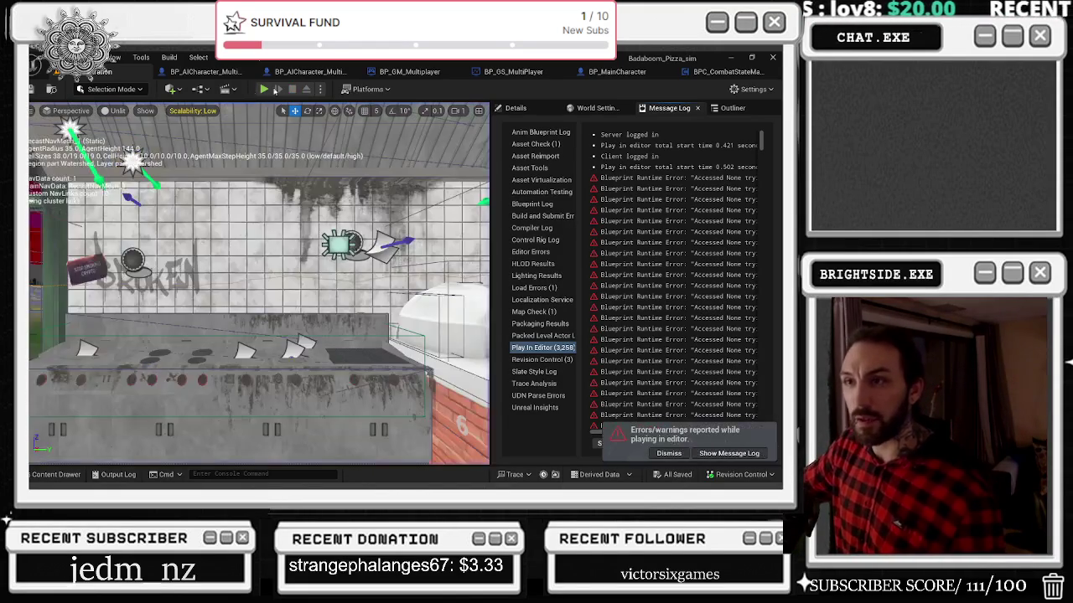
{"action": "key", "text": "alt+p"}
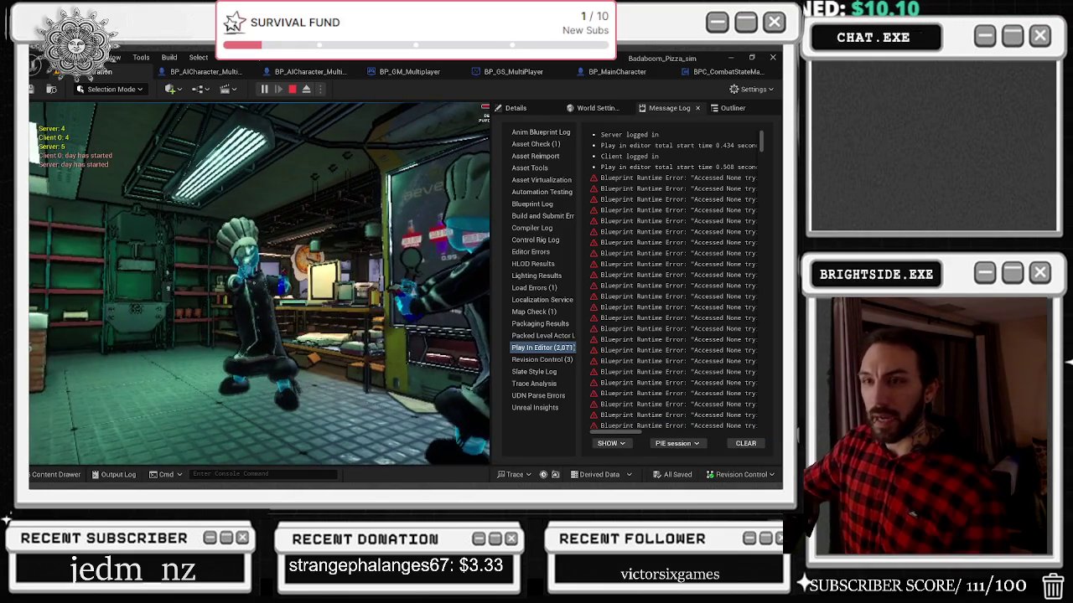
{"action": "key", "text": "Escape"}
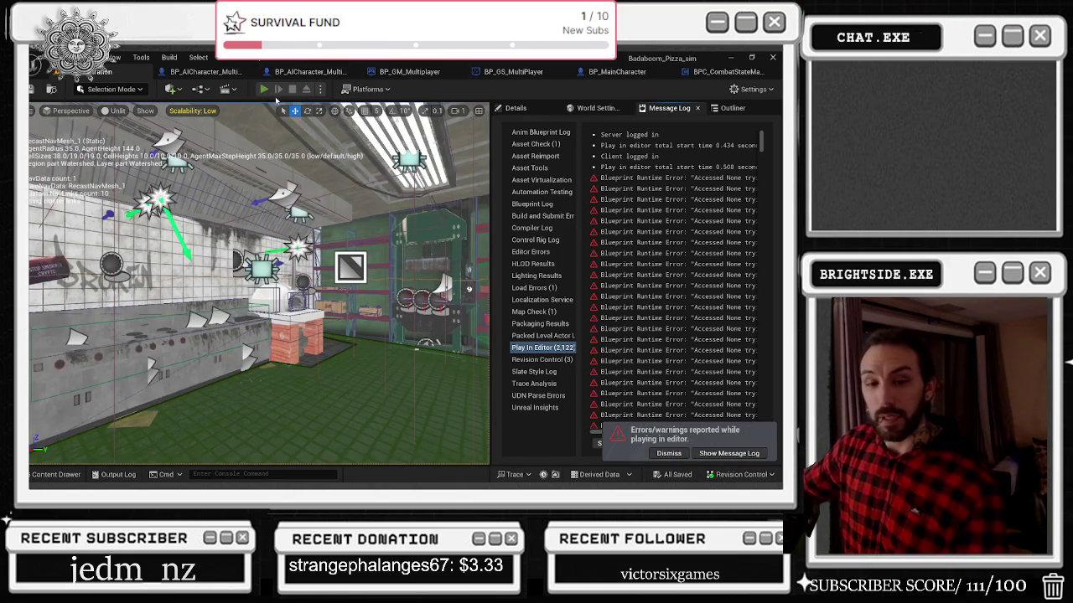
{"action": "left_click", "coordinate": [264, 89]}
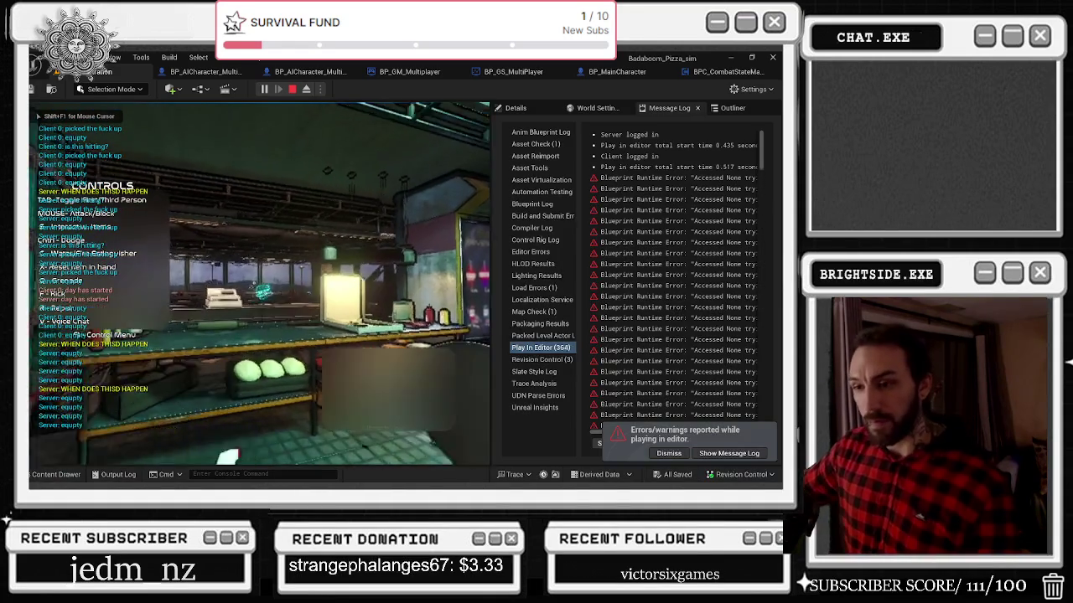
{"action": "key", "text": "shift+F1"}
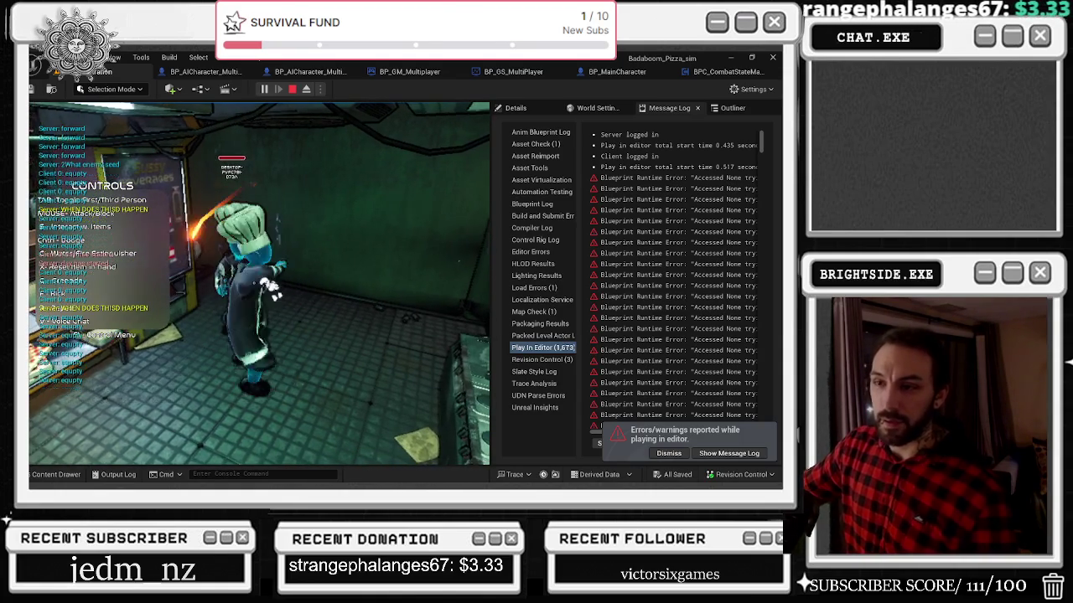
{"action": "key", "text": "Escape"}
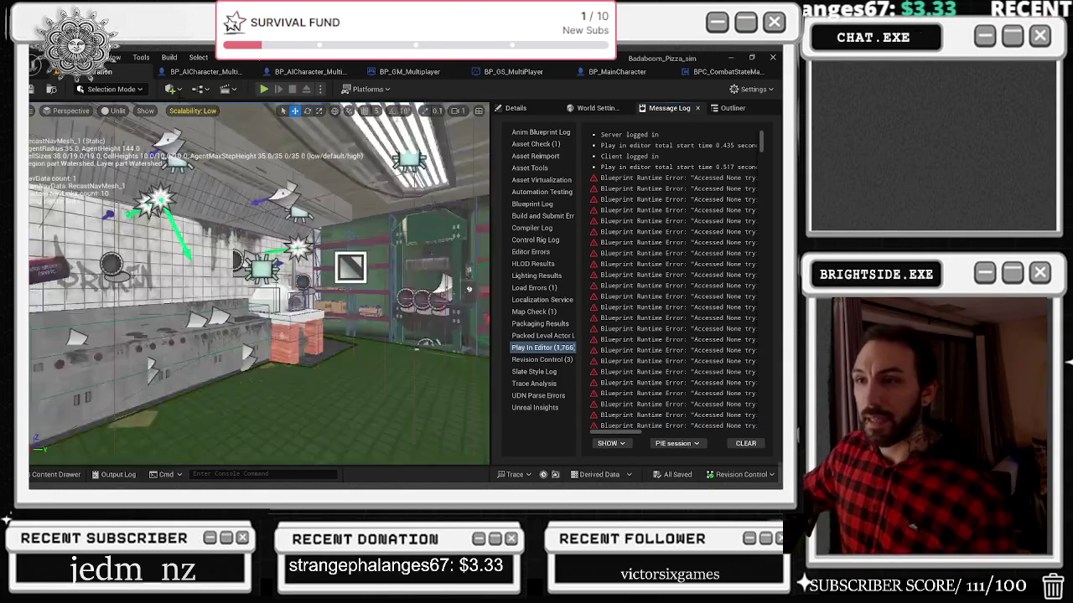
Step: Run four more playtests, using first-person view in one, and start another
{"action": "key", "text": "alt+p"}
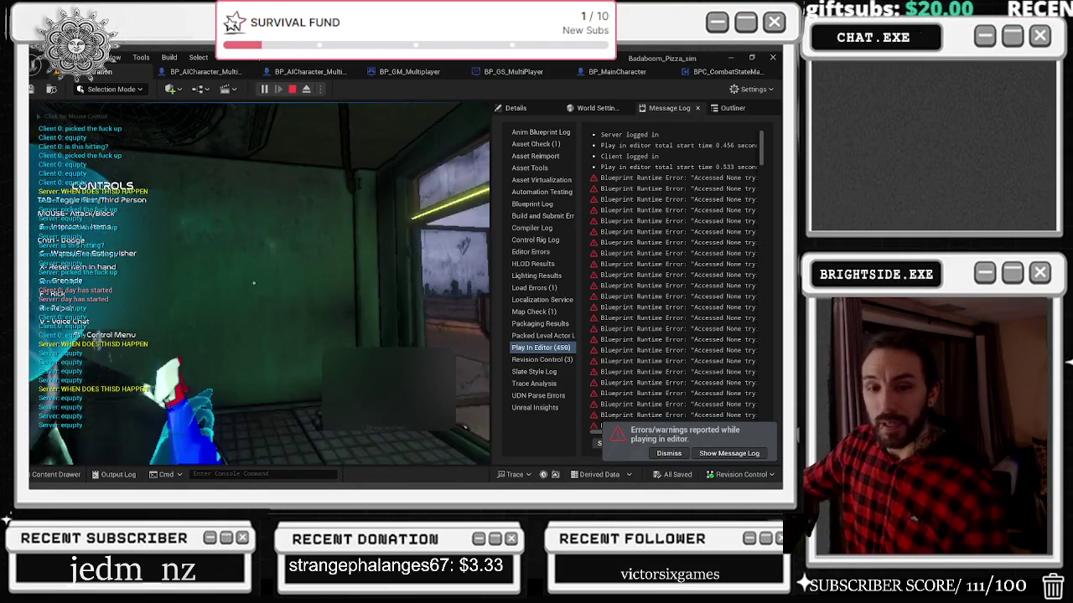
{"action": "key", "text": "Tab"}
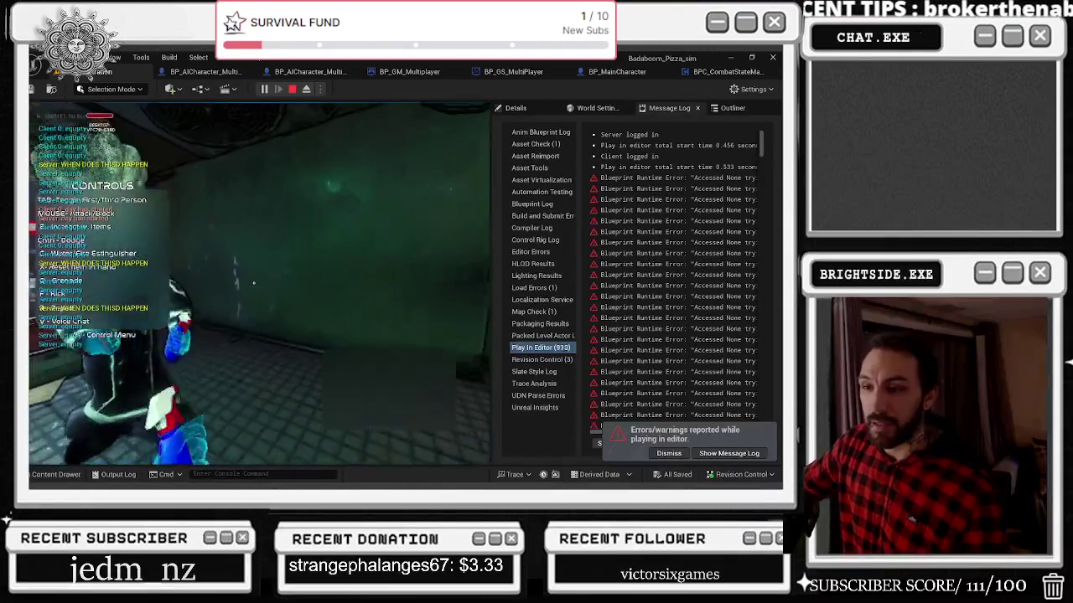
{"action": "key", "text": "Escape"}
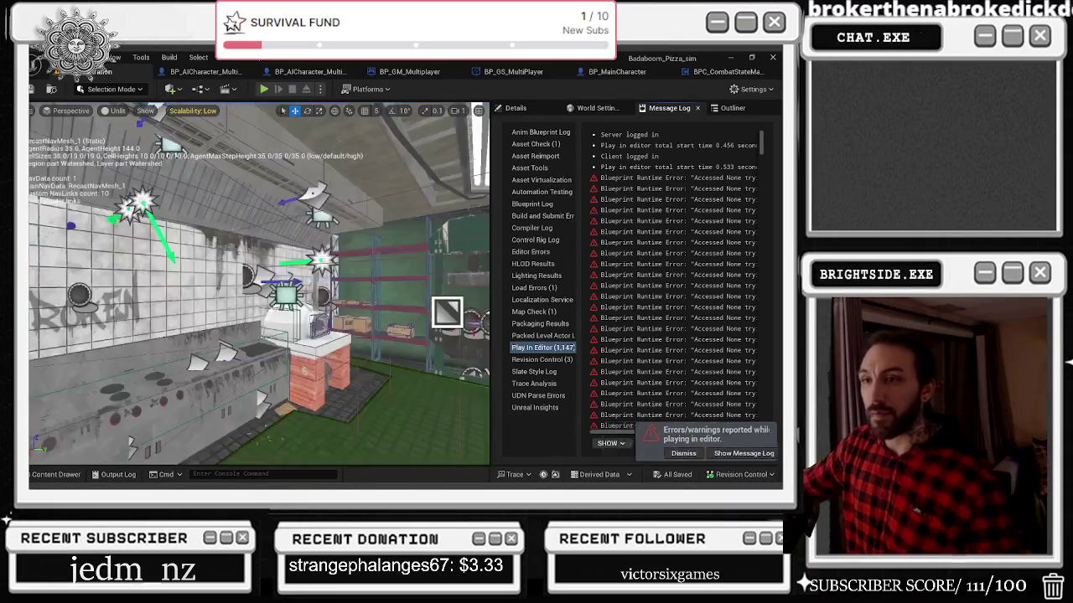
{"action": "left_click", "coordinate": [264, 88]}
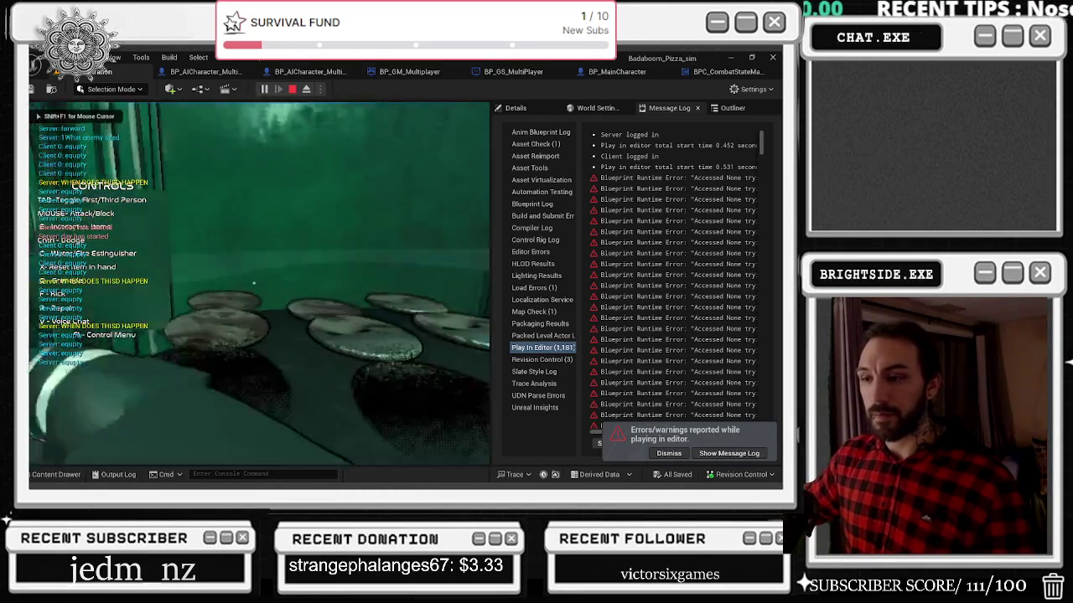
{"action": "key", "text": "Escape"}
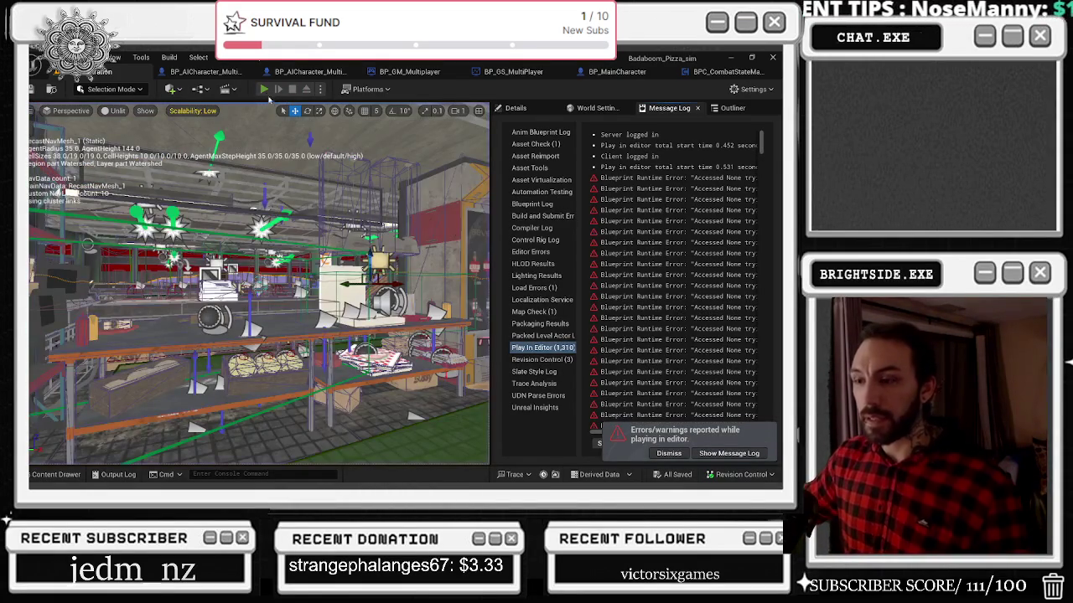
{"action": "left_click", "coordinate": [264, 88]}
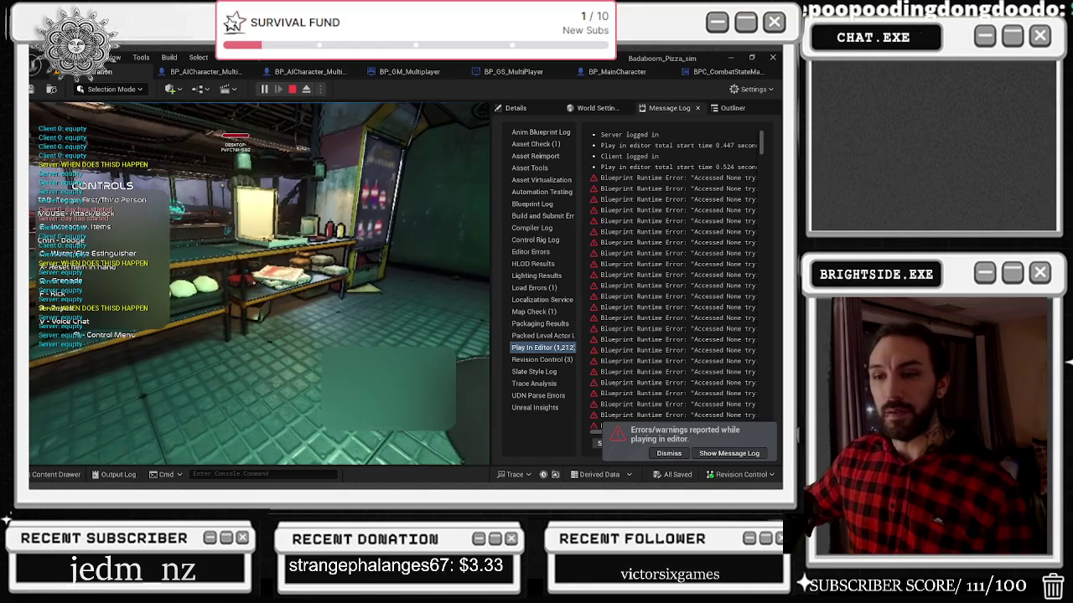
{"action": "key", "text": "Escape"}
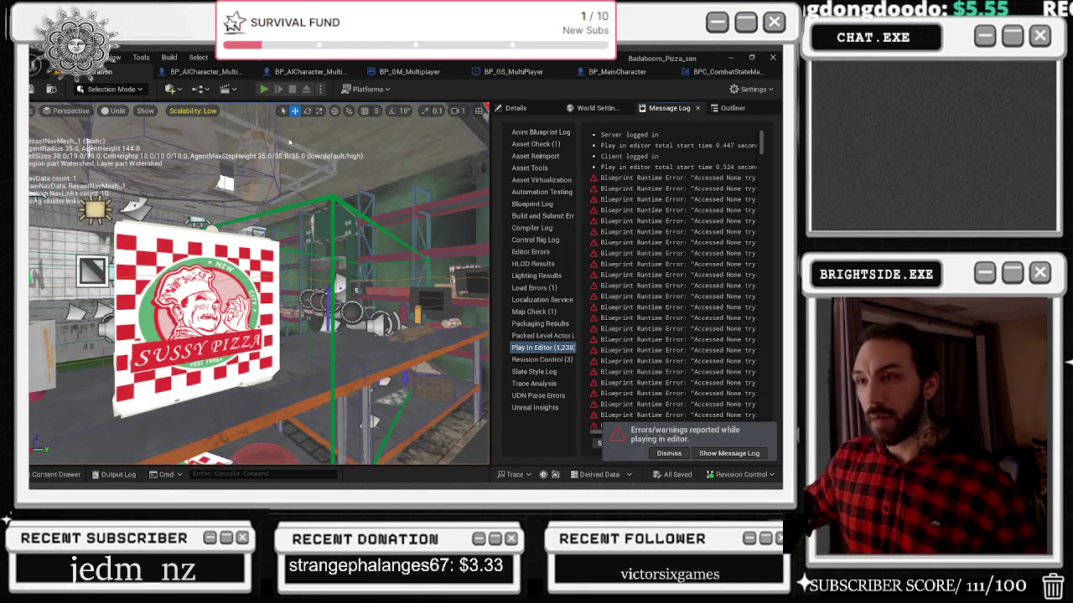
{"action": "key", "text": "alt+p"}
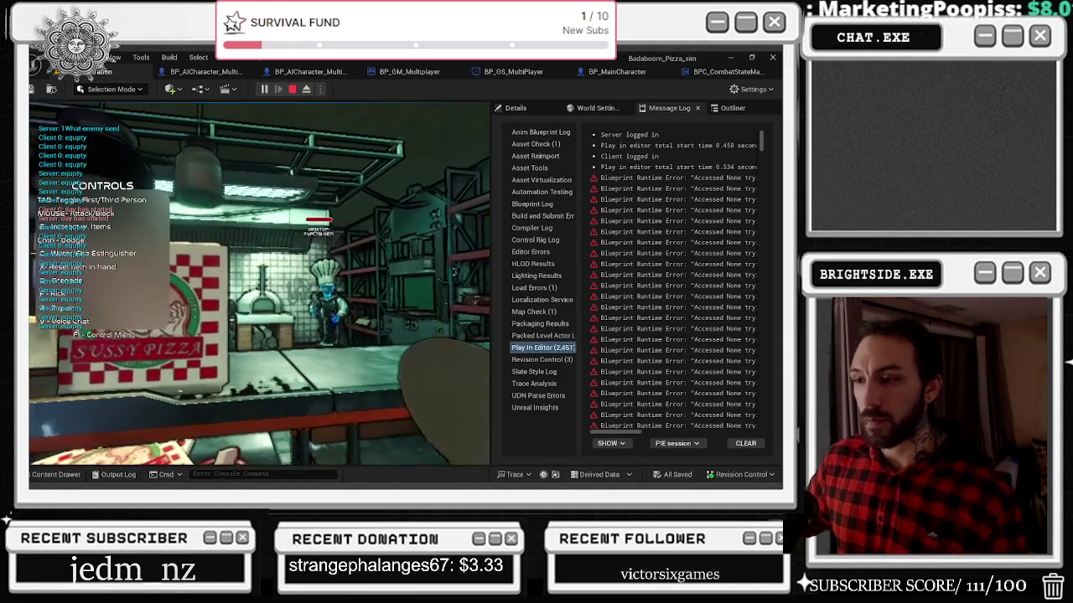
{"action": "key", "text": "Escape"}
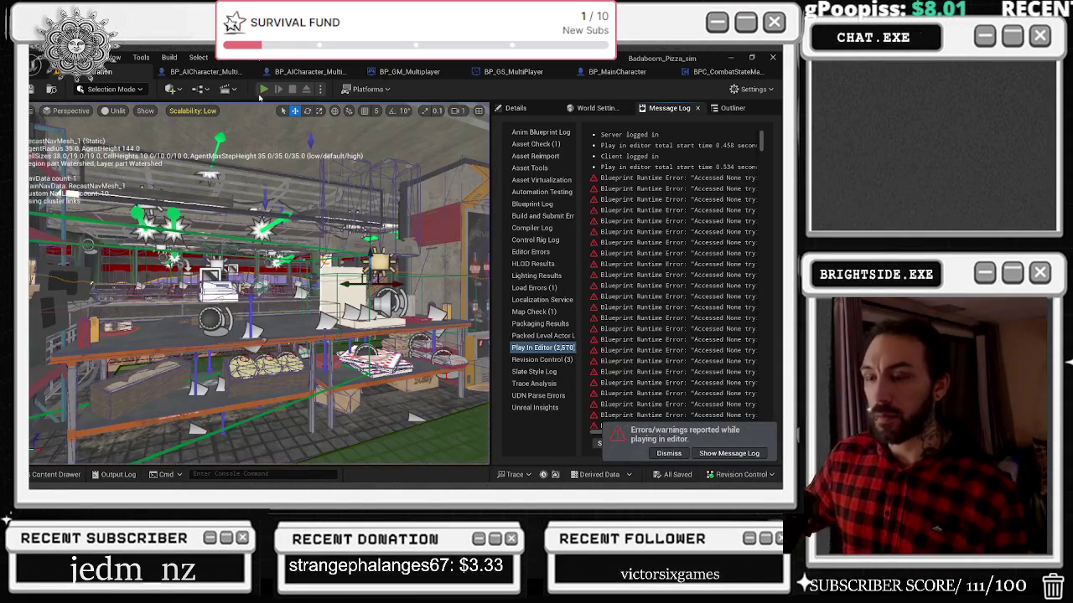
{"action": "left_click", "coordinate": [263, 90]}
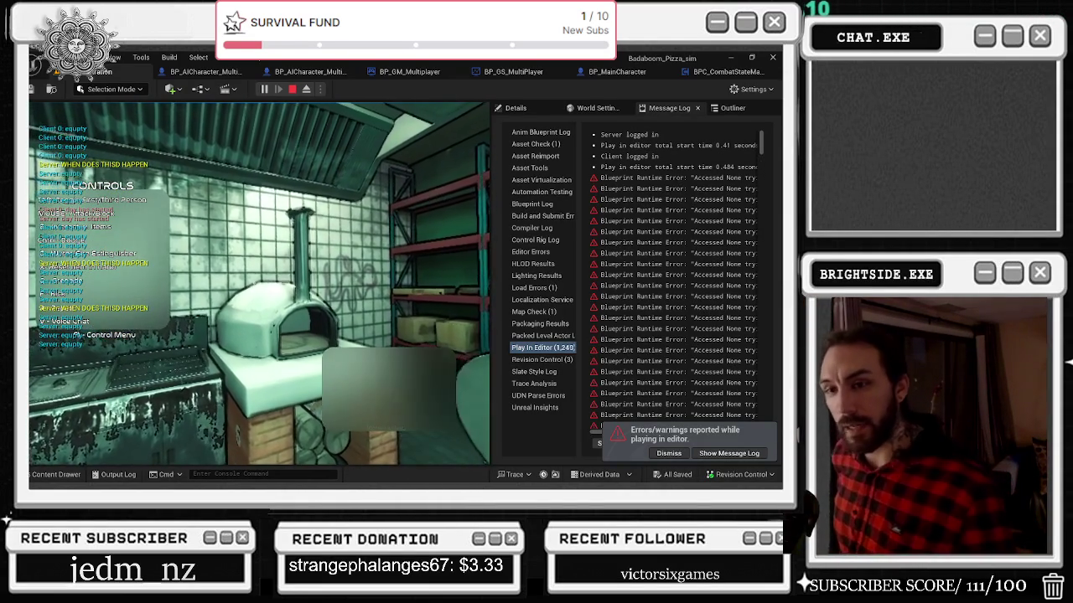
Step: Stop, replay equipping the fire extinguisher in third-person view, then run one more short playtest
{"action": "key", "text": "Escape"}
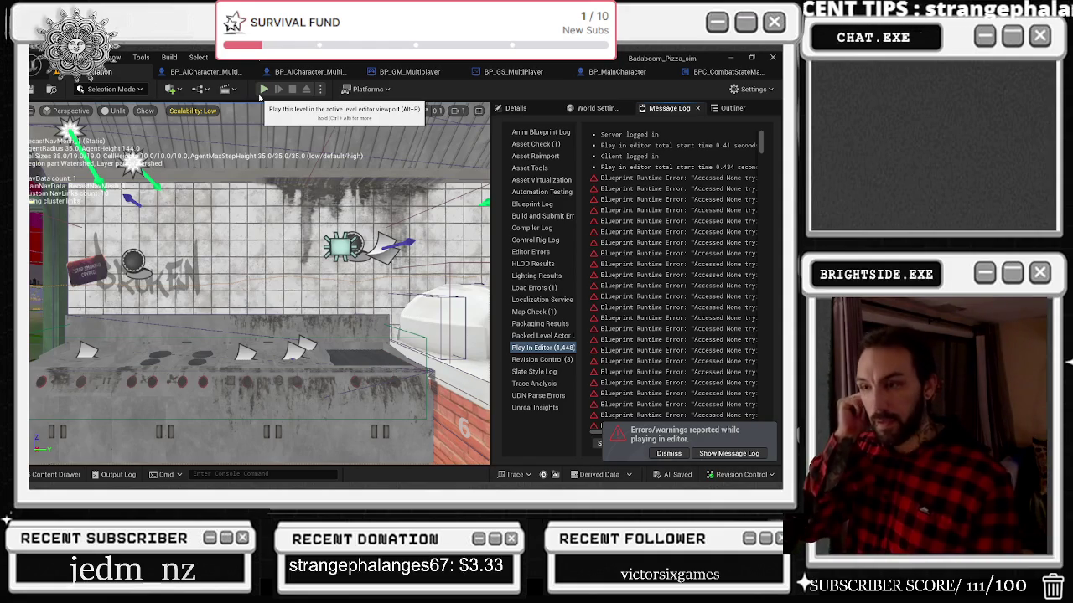
{"action": "left_click", "coordinate": [261, 92]}
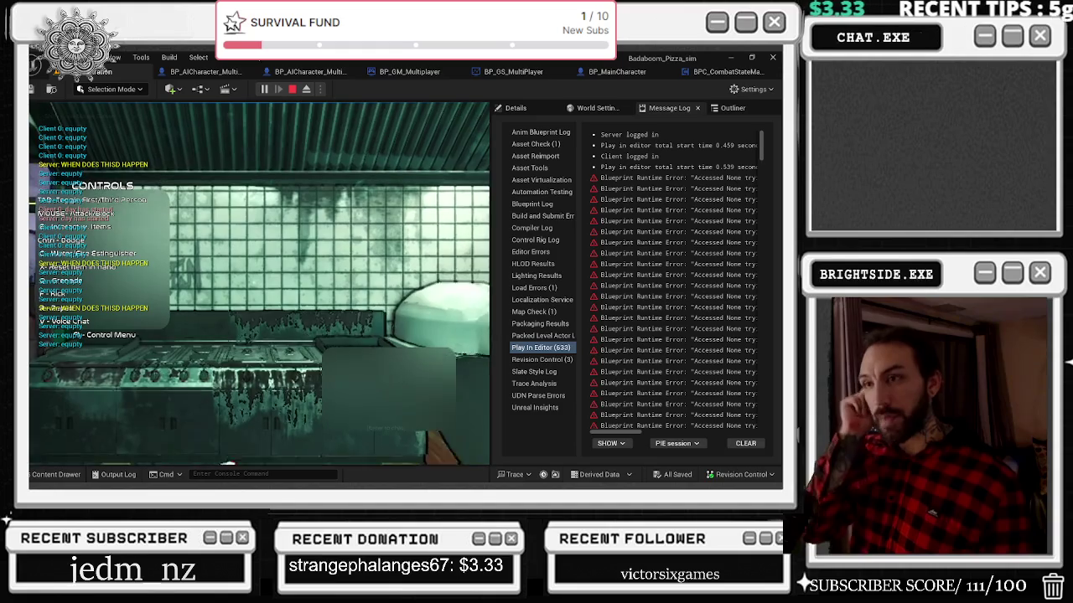
{"action": "key", "text": "c"}
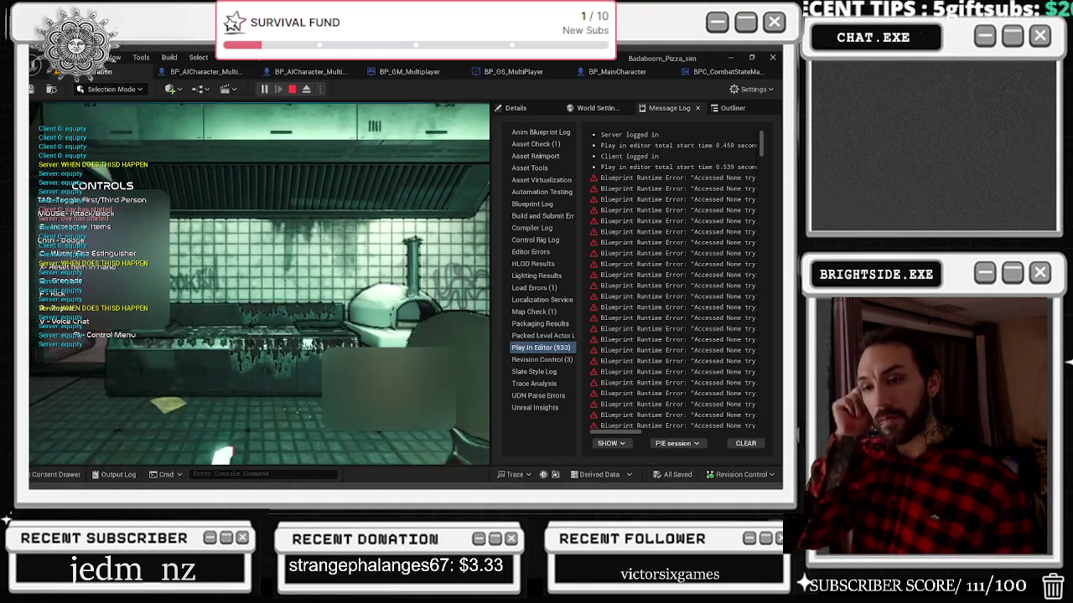
{"action": "key", "text": "Tab"}
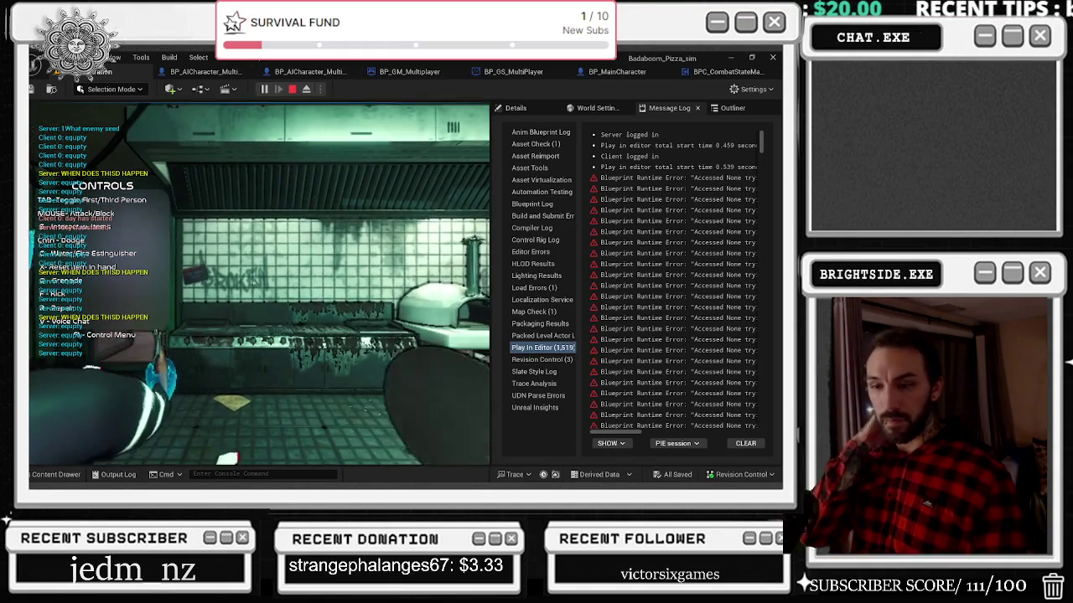
{"action": "key", "text": "Escape"}
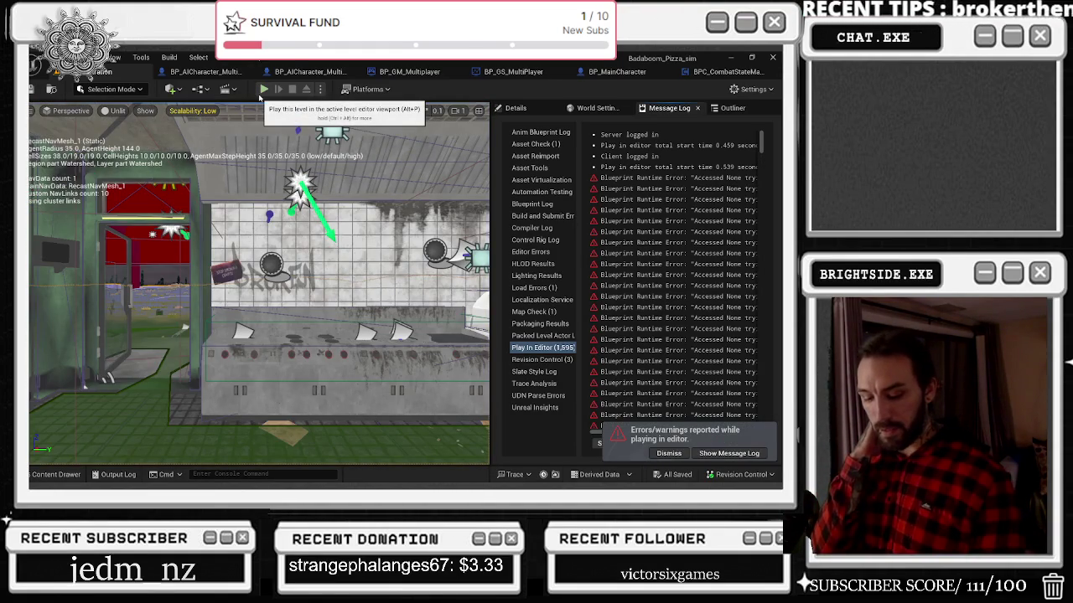
{"action": "left_click", "coordinate": [262, 90]}
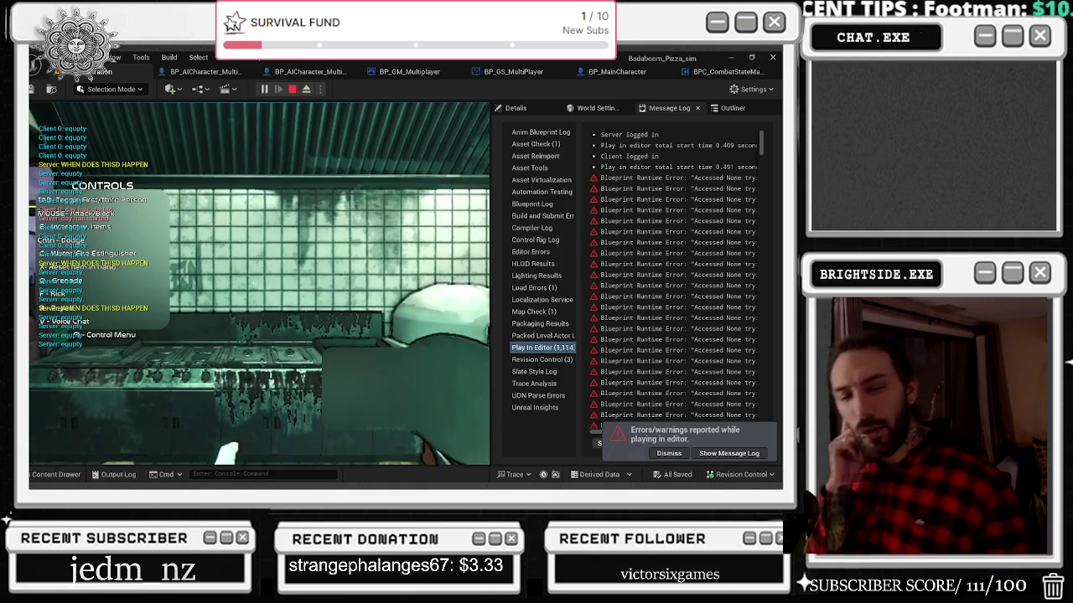
{"action": "key", "text": "Escape"}
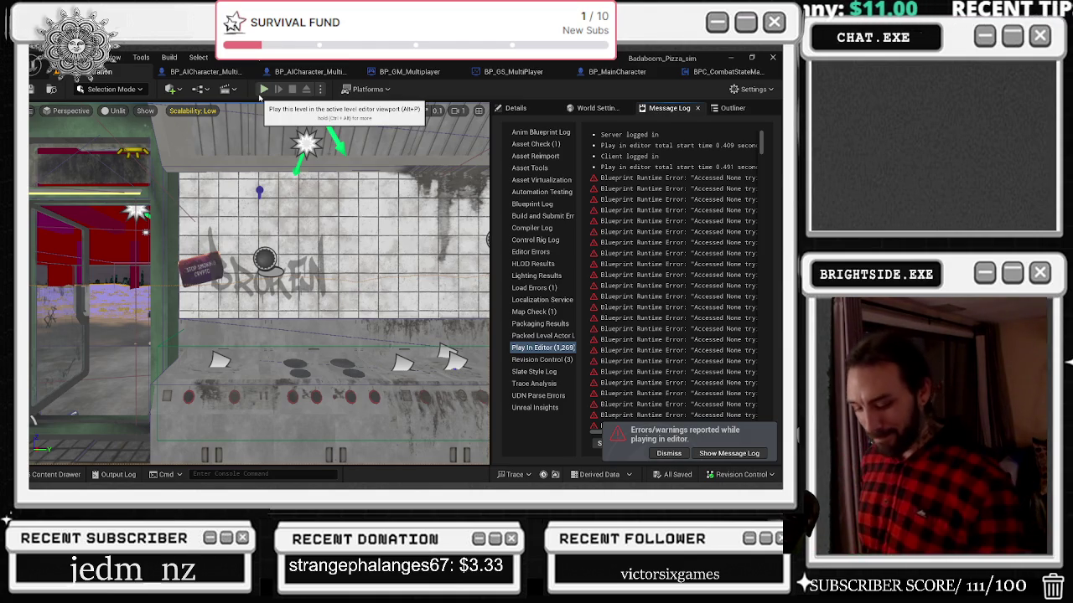
Step: Run a short playtest, then another walking to the counter and storage room shelves
{"action": "left_click", "coordinate": [263, 89]}
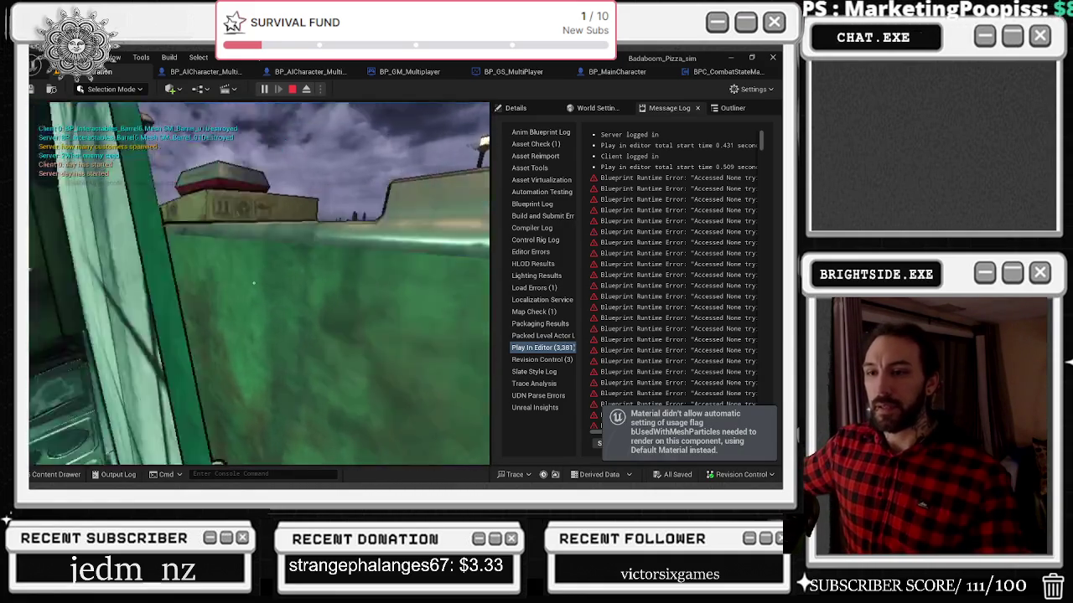
{"action": "key", "text": "Escape"}
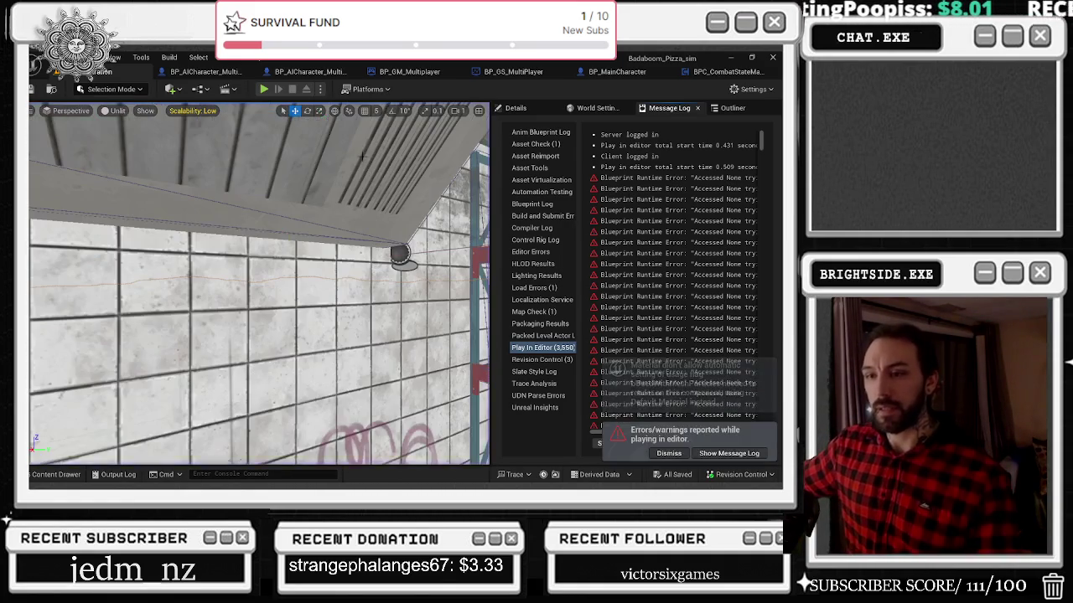
{"action": "left_click", "coordinate": [264, 89]}
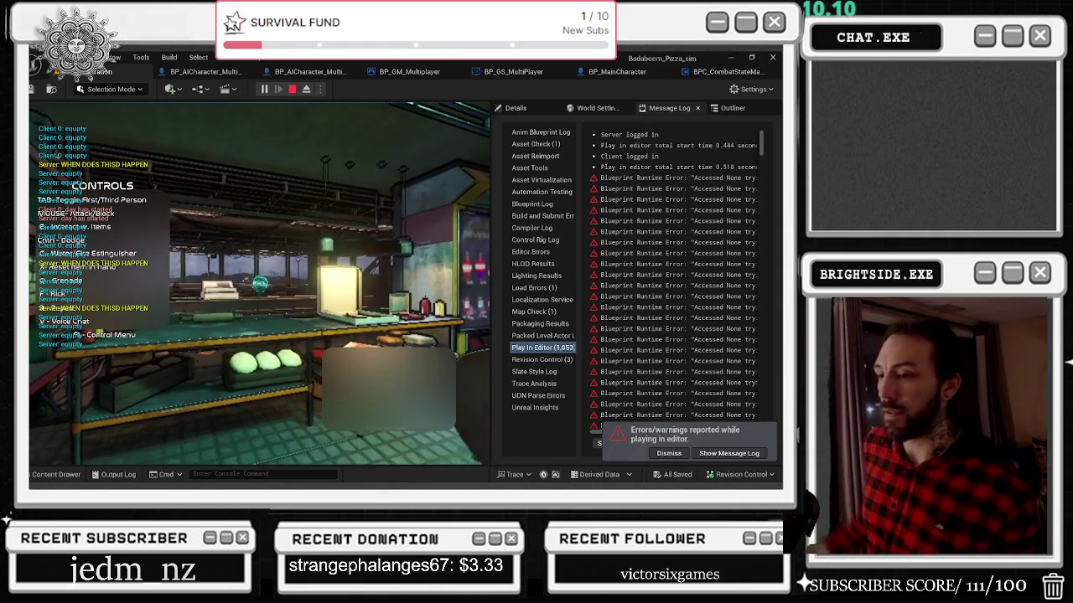
{"action": "key", "text": "w"}
{"action": "key", "text": "w"}
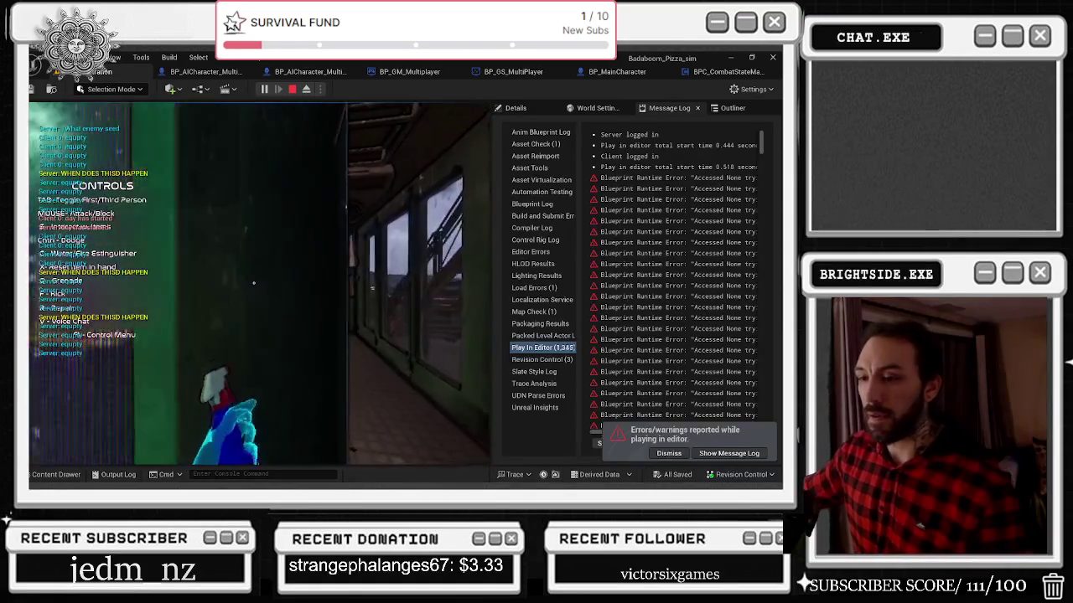
{"action": "key", "text": "w"}
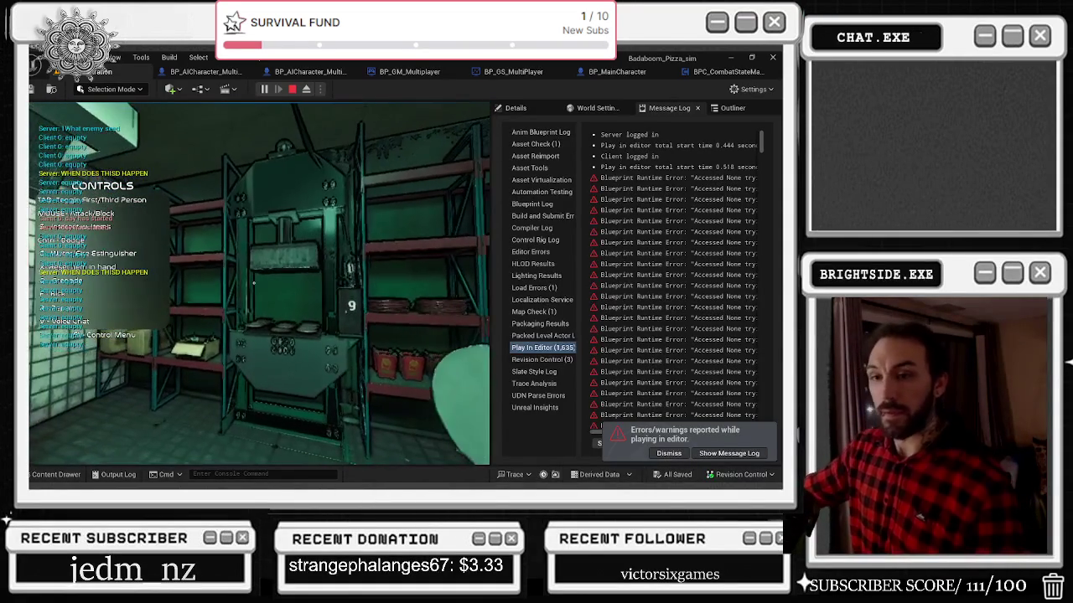
{"action": "key", "text": "Escape"}
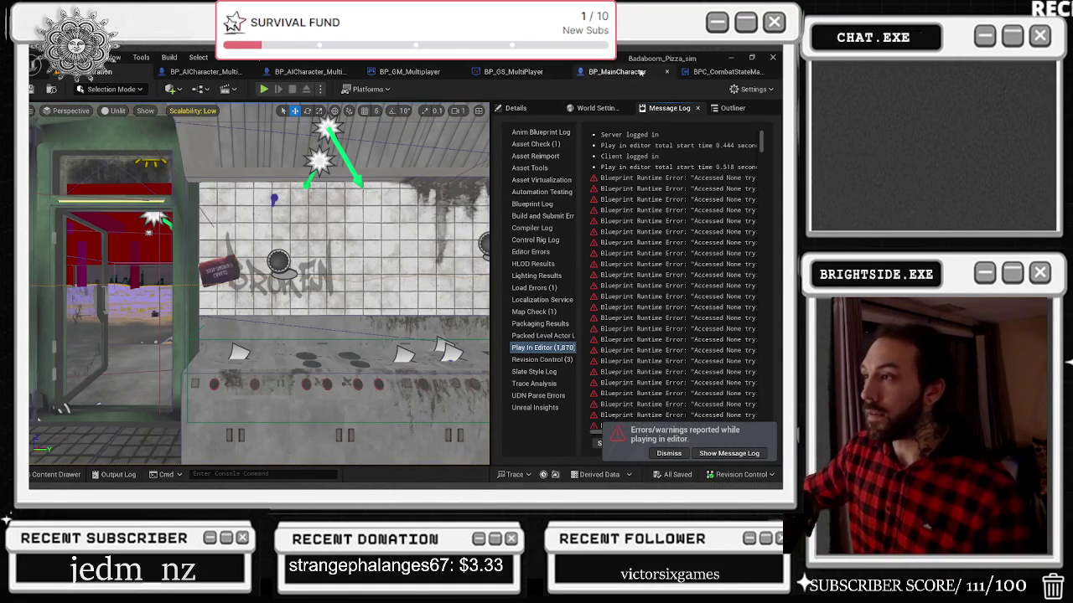
Step: Show the BP_MainCharacter event graph, then bring the YouTube browser window forward
{"action": "left_click", "coordinate": [612, 73]}
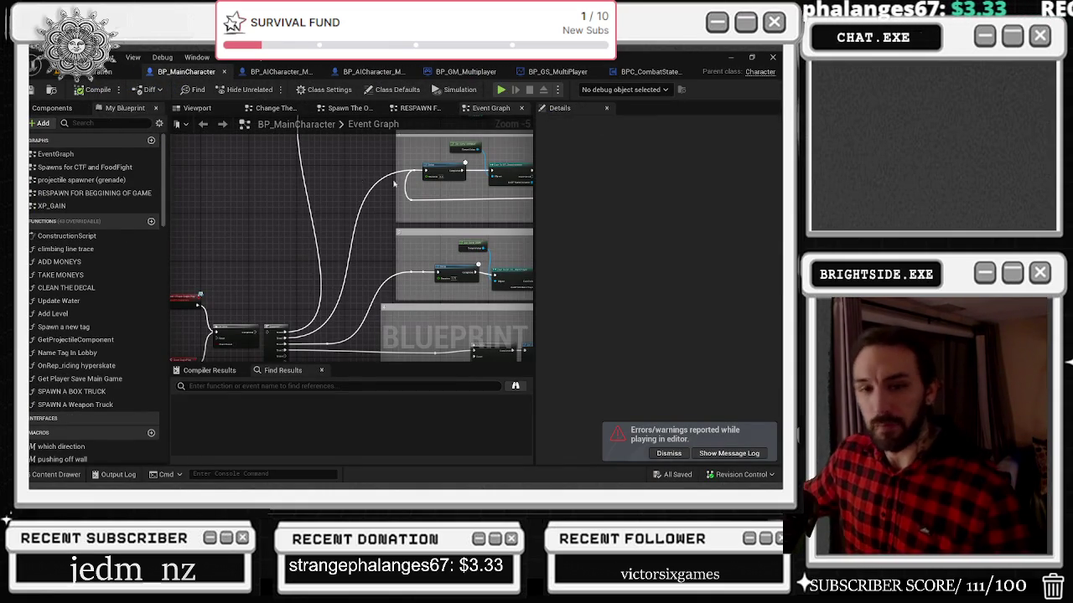
{"action": "key", "text": "alt+Tab"}
{"action": "left_click", "coordinate": [512, 236]}
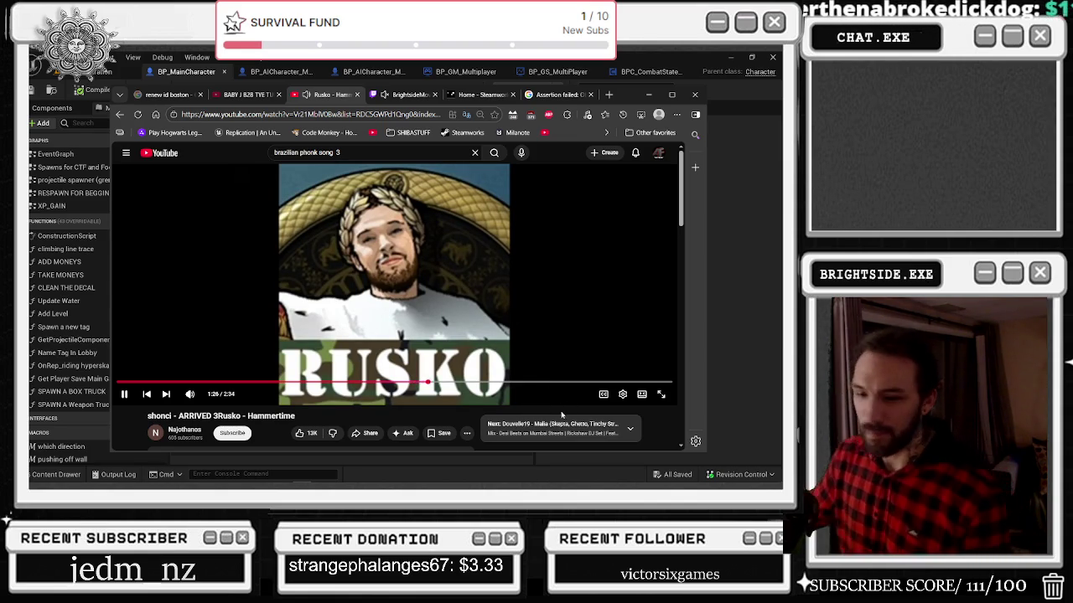
Step: Open the YouTube home page in a new tab
{"action": "scroll", "coordinate": [582, 333], "scroll_direction": "down", "scroll_amount": 2}
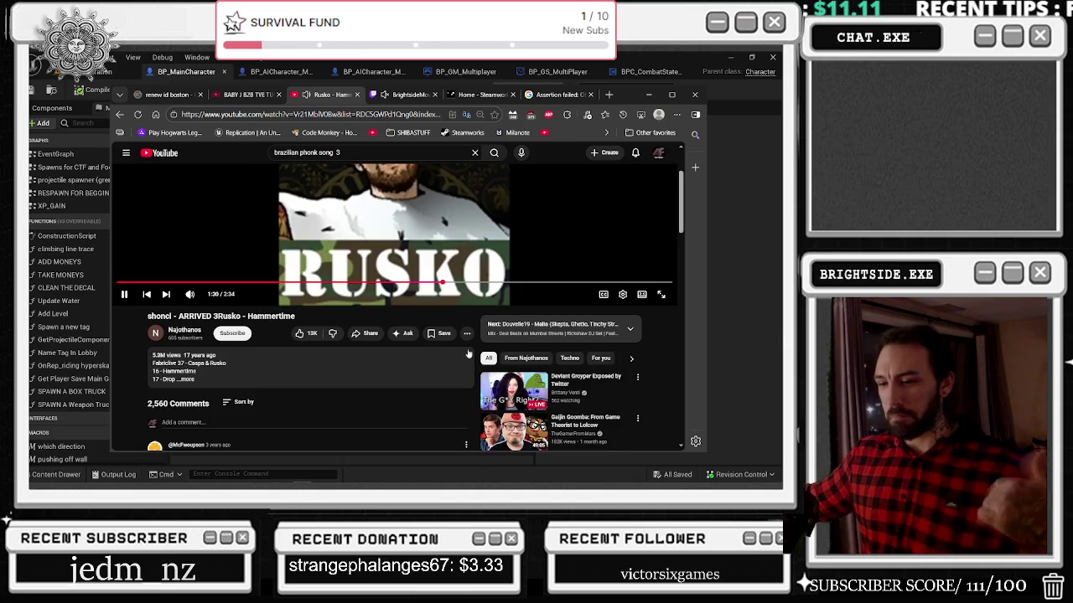
{"action": "scroll", "coordinate": [466, 352], "scroll_direction": "down", "scroll_amount": 2}
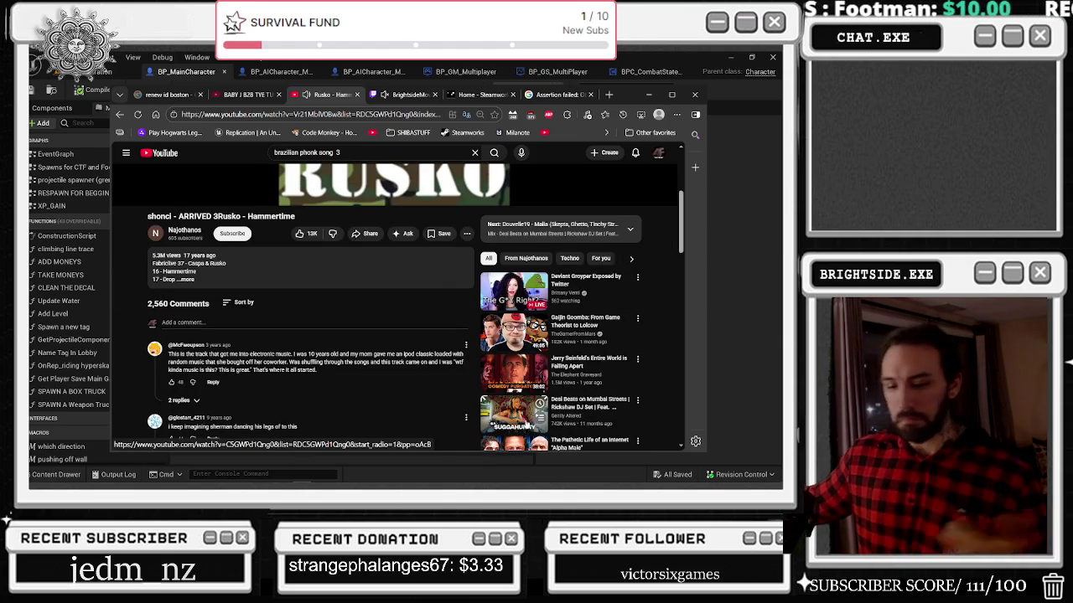
{"action": "scroll", "coordinate": [530, 423], "scroll_direction": "up", "scroll_amount": 4}
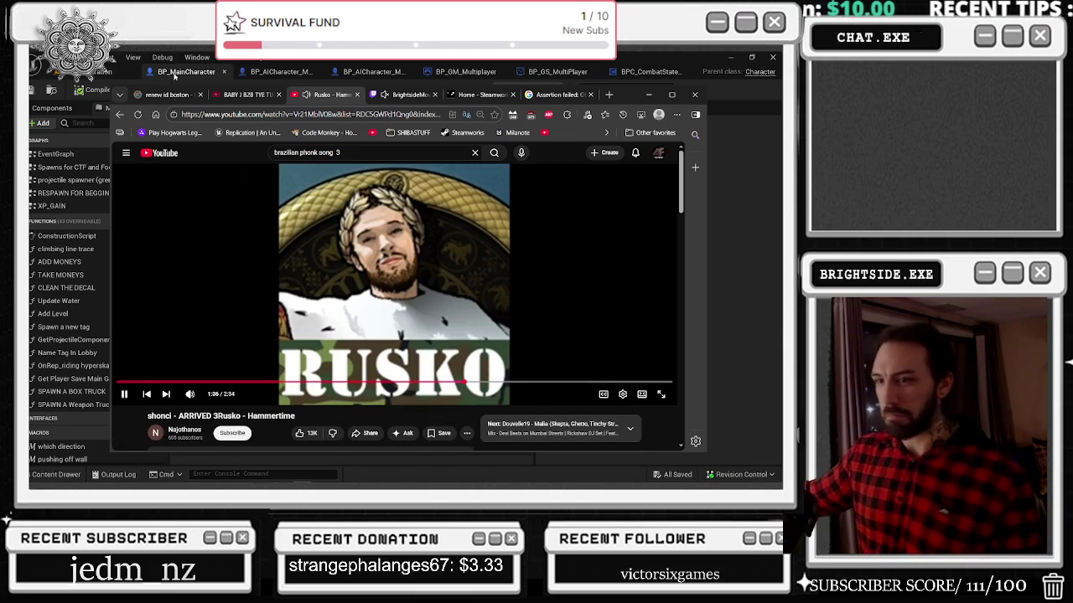
{"action": "middle_click", "coordinate": [178, 155]}
{"action": "left_click", "coordinate": [350, 96]}
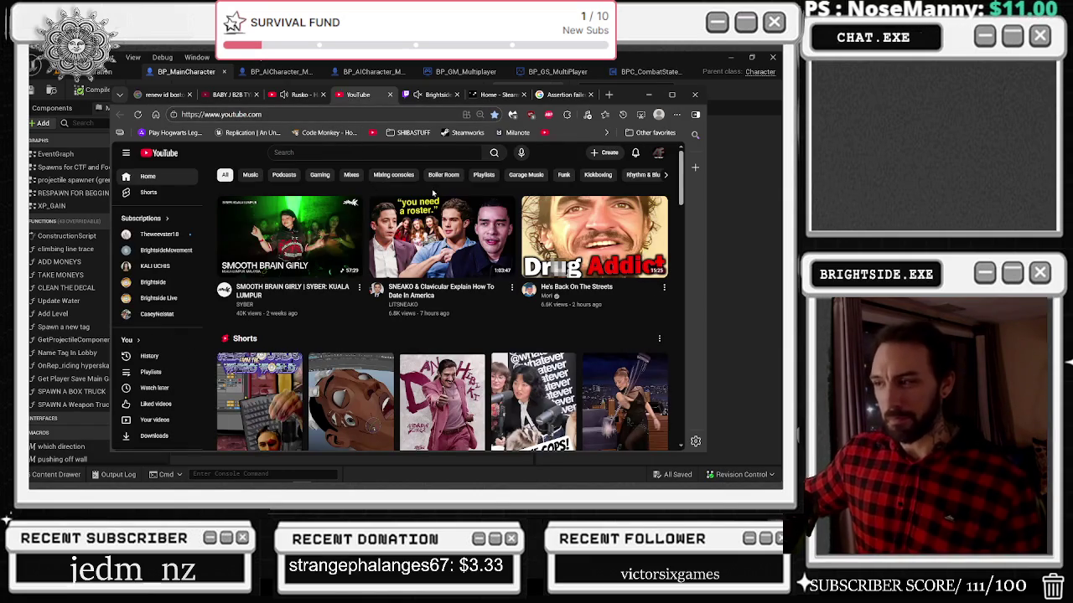
Step: Open the Cheshire Cat DJ Filthy Rich remix, switch tabs, then return to Unreal
{"action": "scroll", "coordinate": [434, 197], "scroll_direction": "down", "scroll_amount": 5}
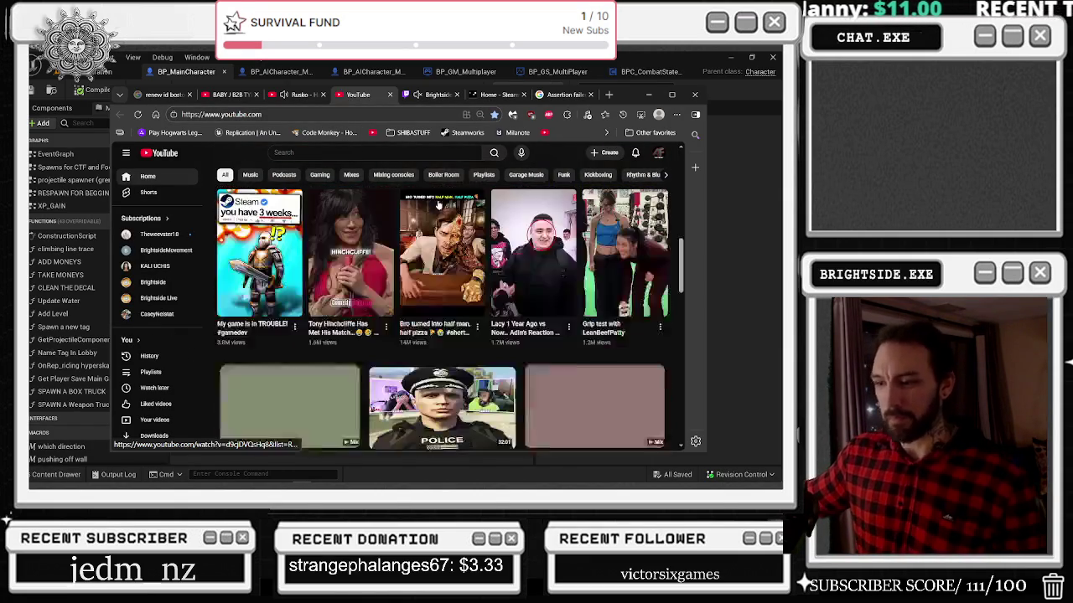
{"action": "scroll", "coordinate": [437, 204], "scroll_direction": "down", "scroll_amount": 1}
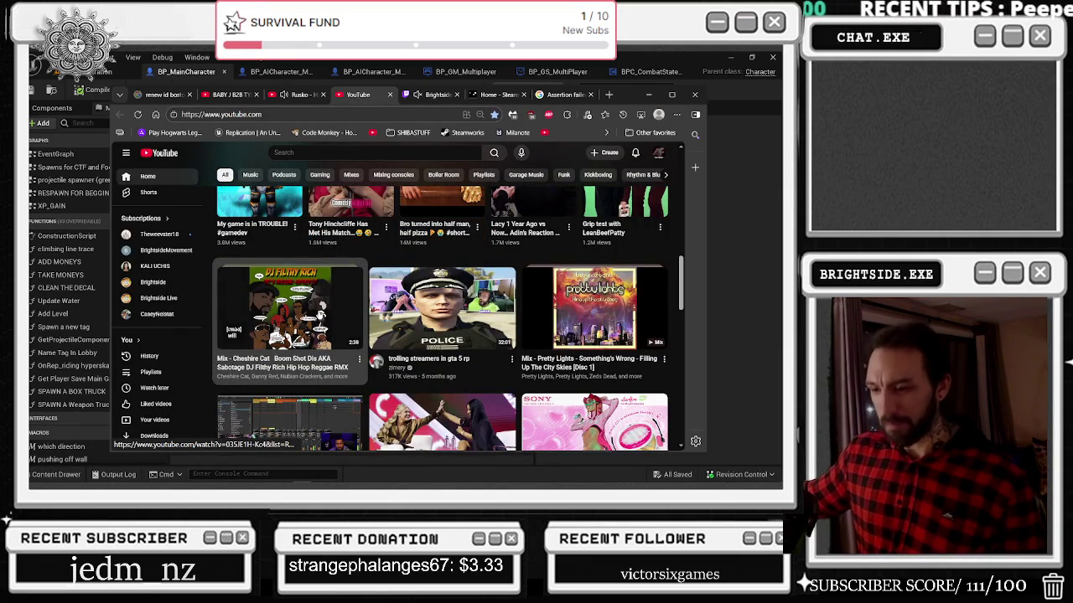
{"action": "left_click", "coordinate": [321, 314]}
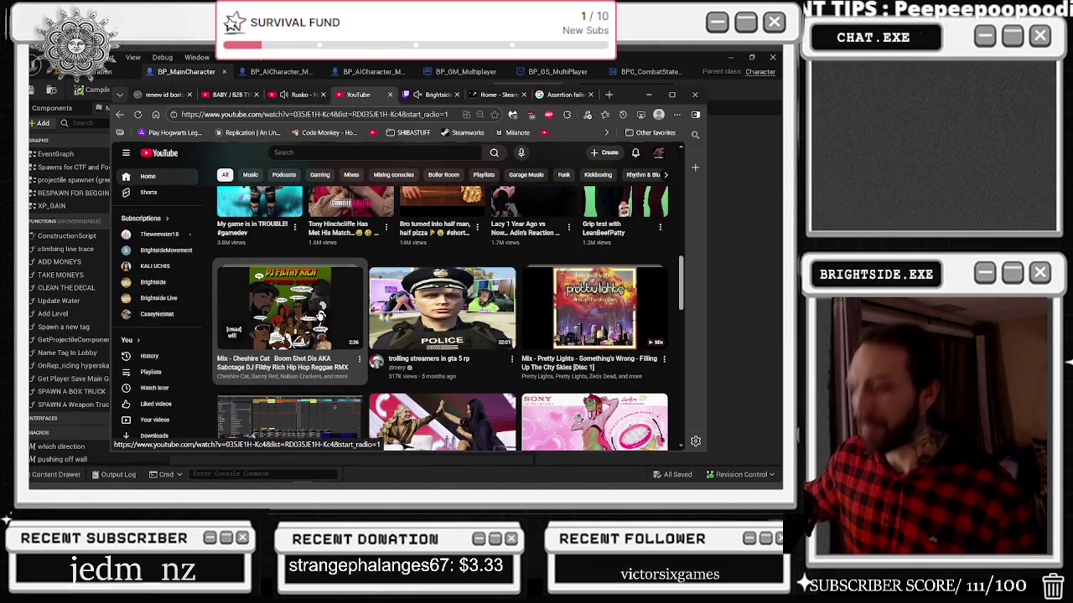
{"action": "left_click", "coordinate": [300, 94]}
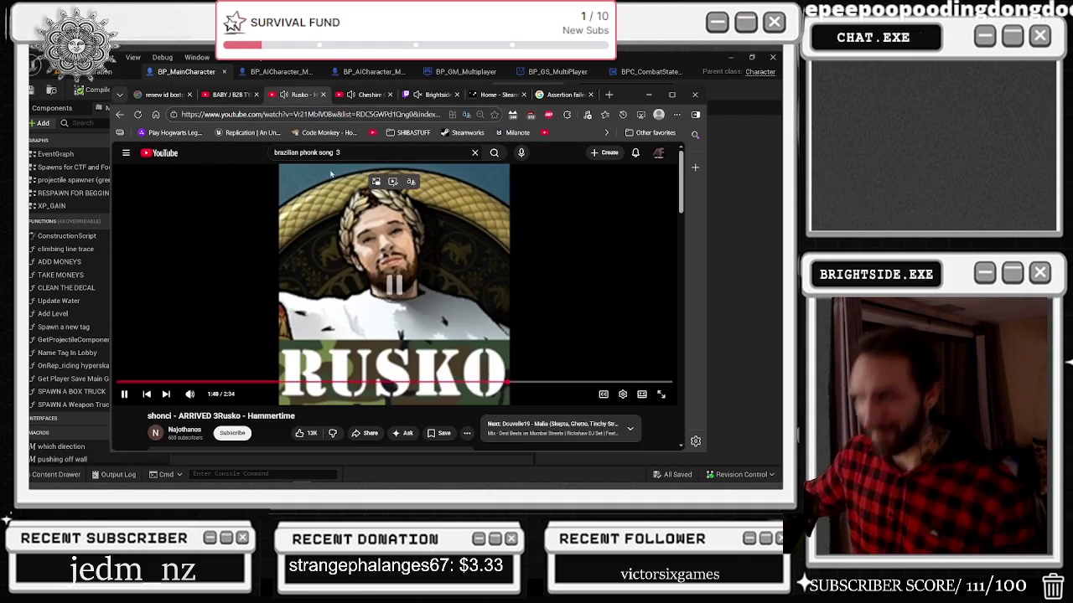
{"action": "left_click", "coordinate": [366, 94]}
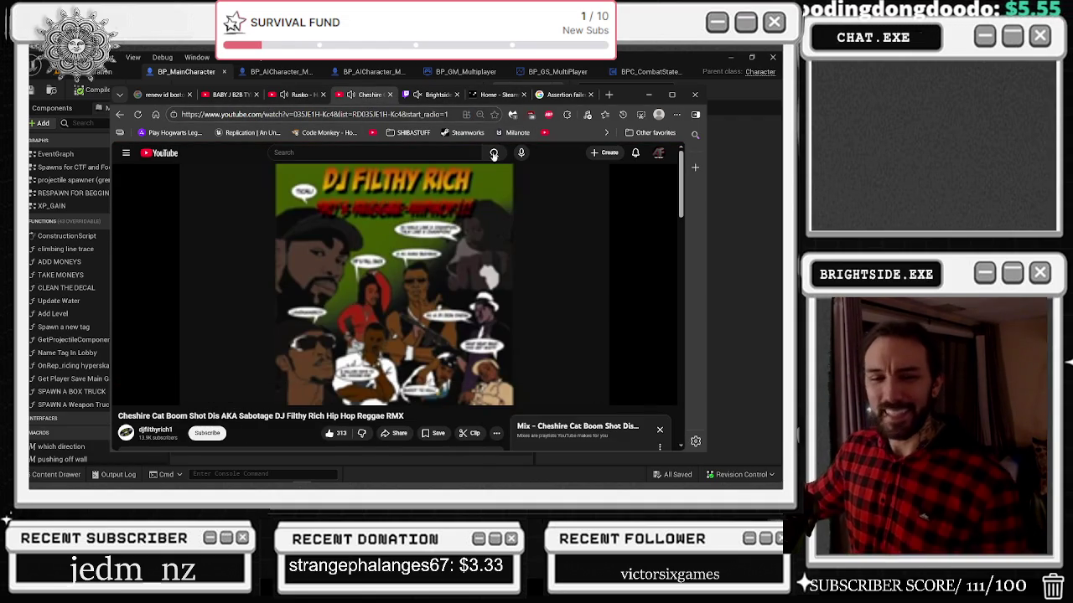
{"action": "left_click", "coordinate": [441, 60]}
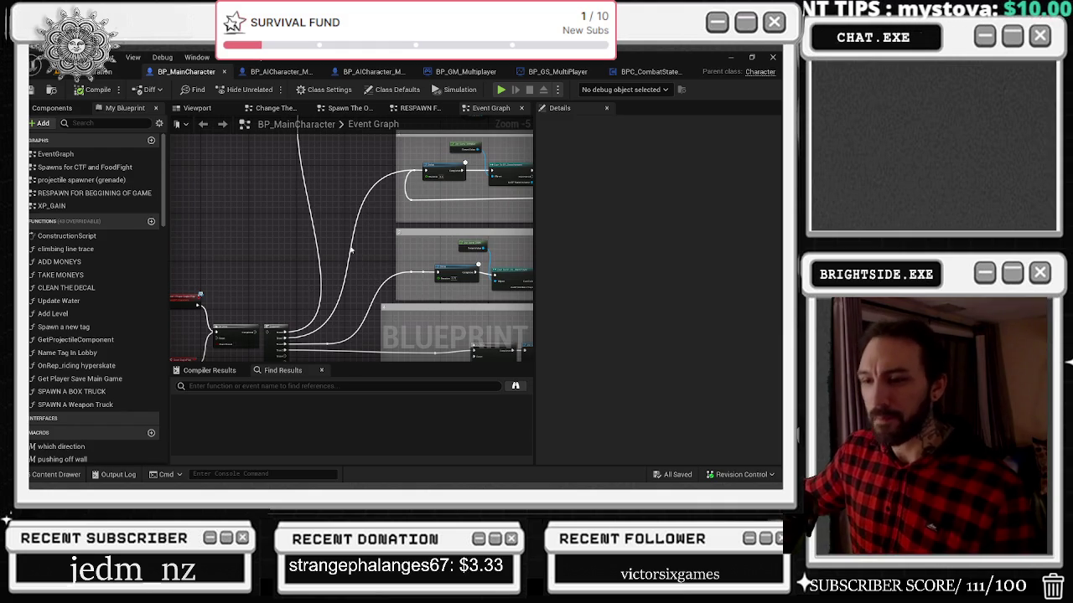
Step: Open the Spawn A New Tag function graph in BP_MainCharacter
{"action": "scroll", "coordinate": [350, 256], "scroll_direction": "up", "scroll_amount": 2}
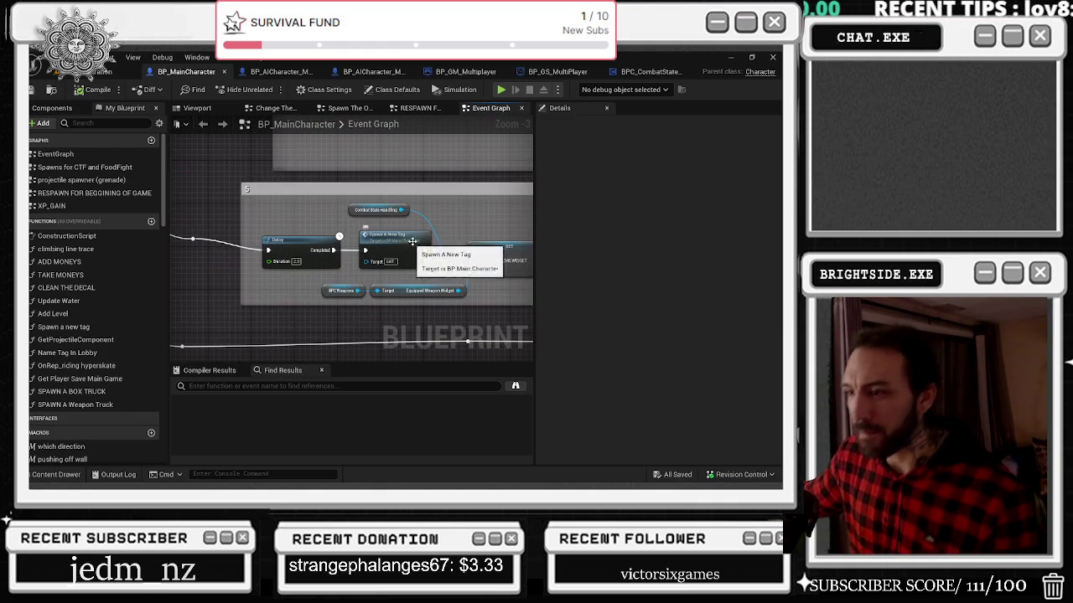
{"action": "double_click", "coordinate": [379, 241]}
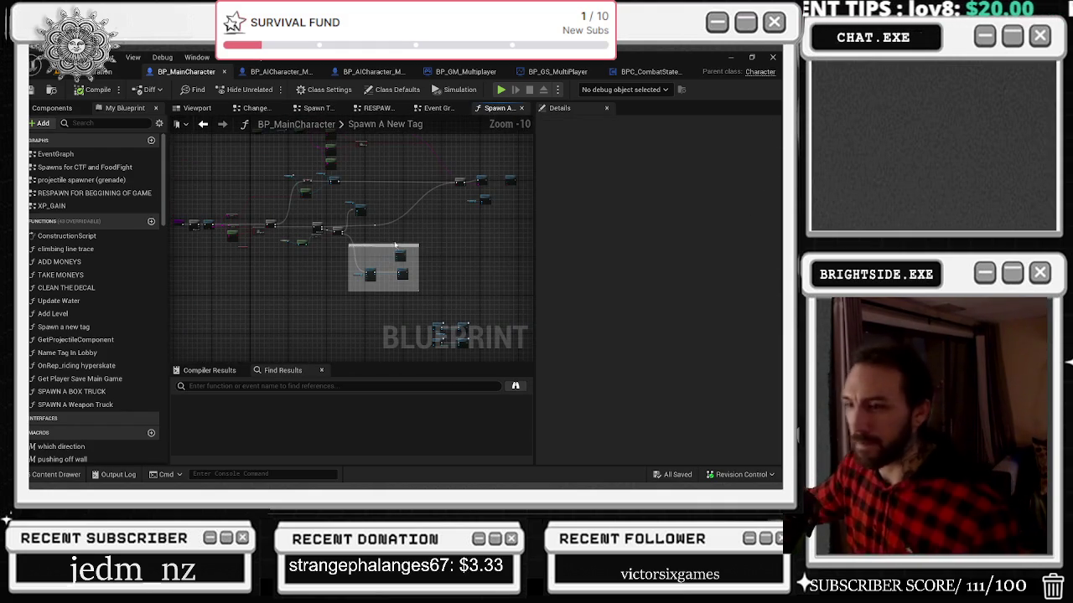
{"action": "scroll", "coordinate": [209, 239], "scroll_direction": "up", "scroll_amount": 3}
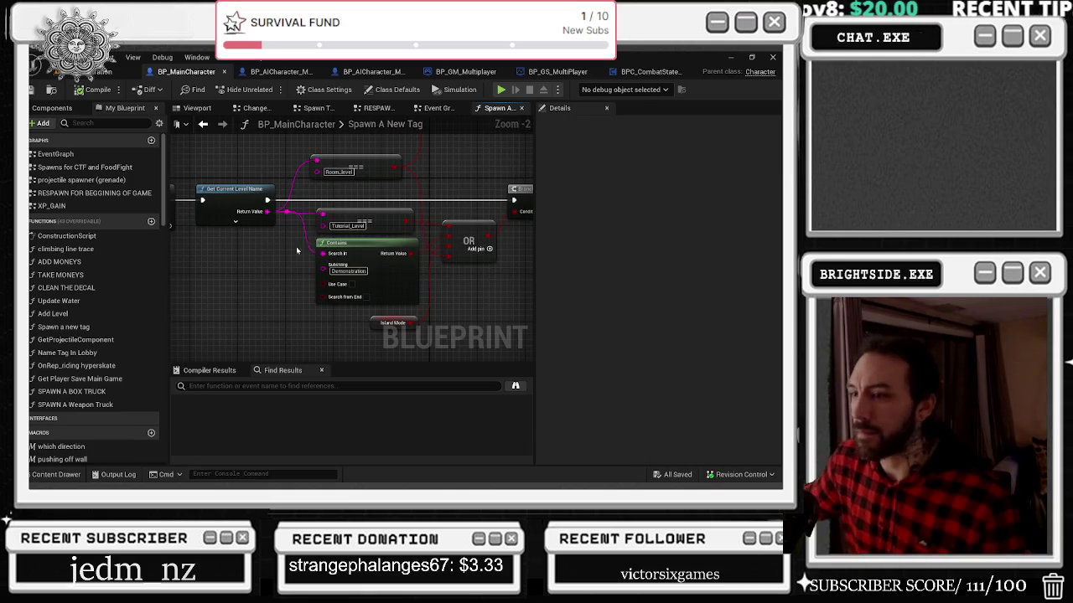
{"action": "right_click", "coordinate": [323, 241]}
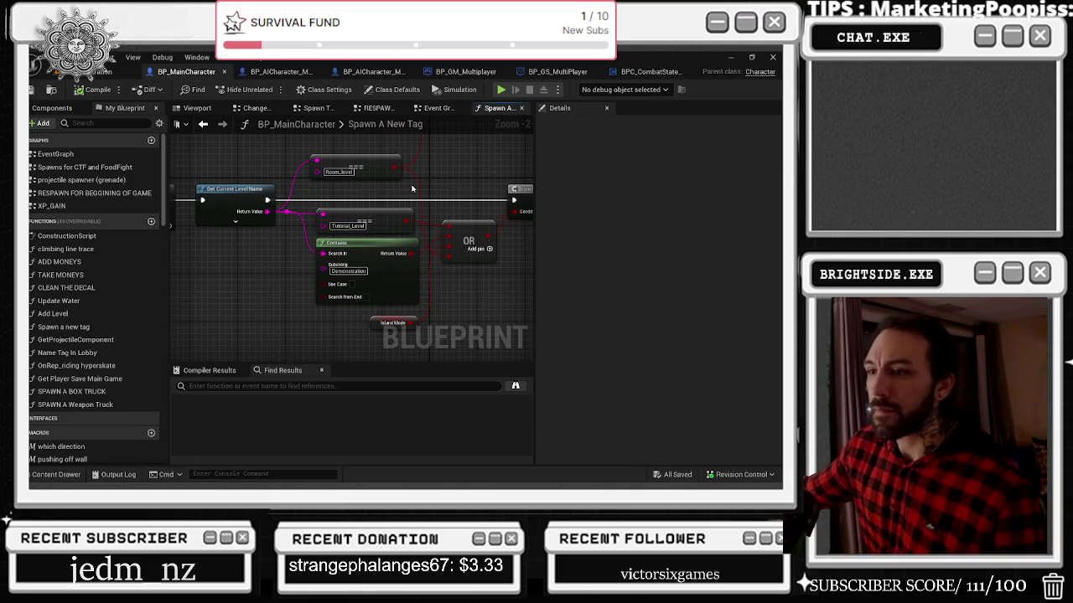
Step: Pan past the Name For Lobby nodes to Destroy Component and pick the Change The Skin Owning Server call
{"action": "mouse_move", "coordinate": [399, 198]}
{"action": "left_mouse_down"}
{"action": "mouse_move", "coordinate": [270, 209]}
{"action": "mouse_move", "coordinate": [275, 222]}
{"action": "left_mouse_up"}
{"action": "mouse_move", "coordinate": [319, 274]}
{"action": "left_mouse_down"}
{"action": "mouse_move", "coordinate": [248, 264]}
{"action": "mouse_move", "coordinate": [300, 254]}
{"action": "left_mouse_up"}
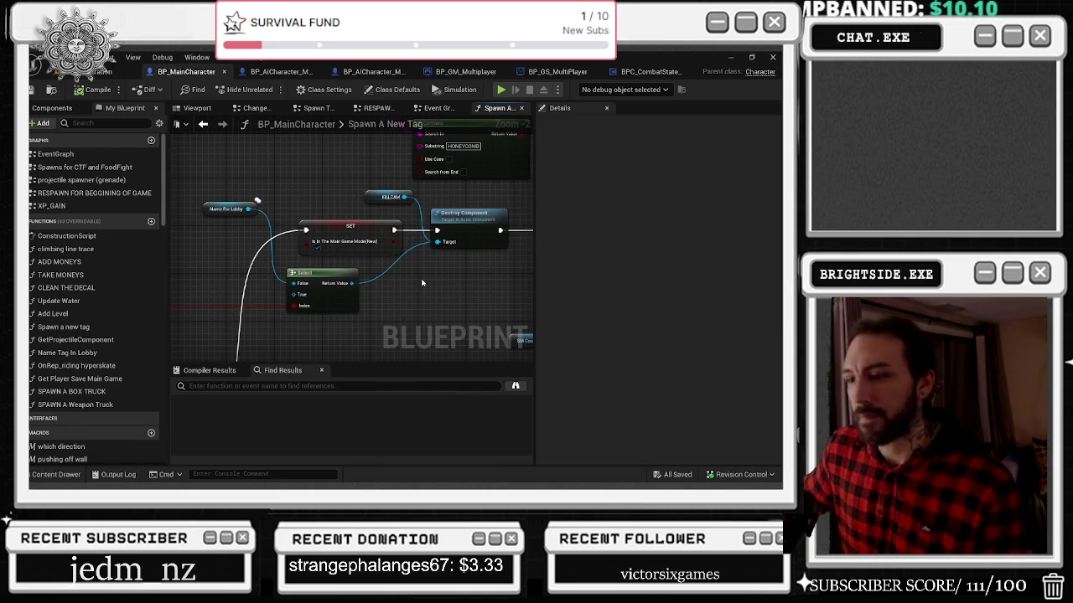
{"action": "mouse_move", "coordinate": [426, 281]}
{"action": "left_mouse_down"}
{"action": "mouse_move", "coordinate": [481, 273]}
{"action": "mouse_move", "coordinate": [587, 218]}
{"action": "mouse_move", "coordinate": [536, 243]}
{"action": "mouse_move", "coordinate": [666, 208]}
{"action": "mouse_move", "coordinate": [479, 246]}
{"action": "mouse_move", "coordinate": [453, 275]}
{"action": "left_mouse_up"}
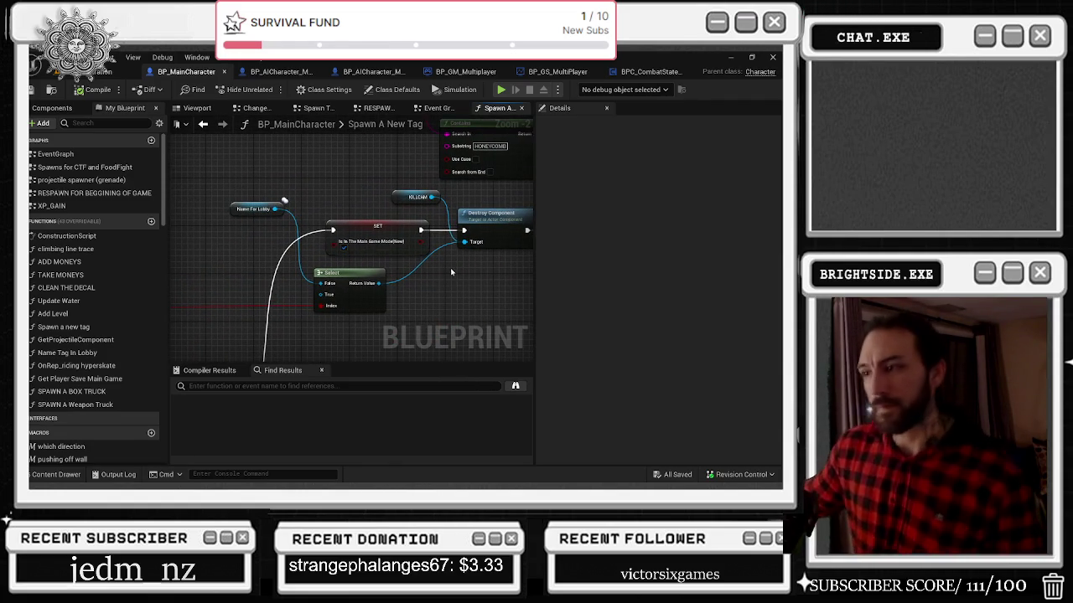
{"action": "mouse_move", "coordinate": [440, 281]}
{"action": "left_mouse_down"}
{"action": "mouse_move", "coordinate": [348, 295]}
{"action": "mouse_move", "coordinate": [314, 277]}
{"action": "mouse_move", "coordinate": [255, 343]}
{"action": "mouse_move", "coordinate": [272, 352]}
{"action": "mouse_move", "coordinate": [251, 168]}
{"action": "mouse_move", "coordinate": [275, 169]}
{"action": "mouse_move", "coordinate": [276, 155]}
{"action": "mouse_move", "coordinate": [282, 167]}
{"action": "mouse_move", "coordinate": [260, 208]}
{"action": "mouse_move", "coordinate": [223, 219]}
{"action": "mouse_move", "coordinate": [310, 228]}
{"action": "mouse_move", "coordinate": [198, 228]}
{"action": "mouse_move", "coordinate": [216, 238]}
{"action": "left_mouse_up"}
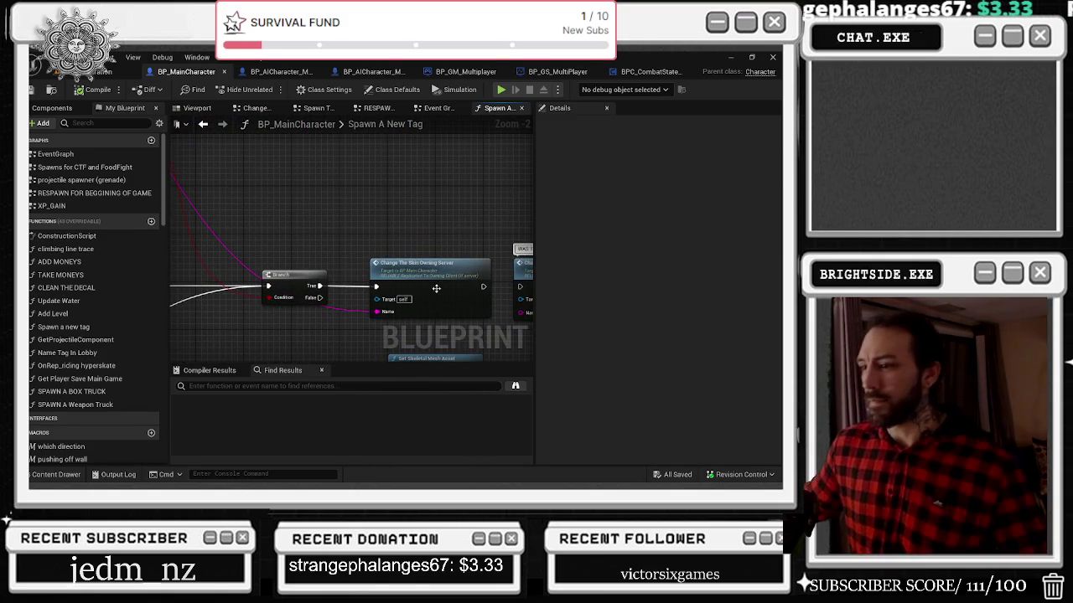
{"action": "scroll", "coordinate": [420, 262], "scroll_direction": "down", "scroll_amount": 1}
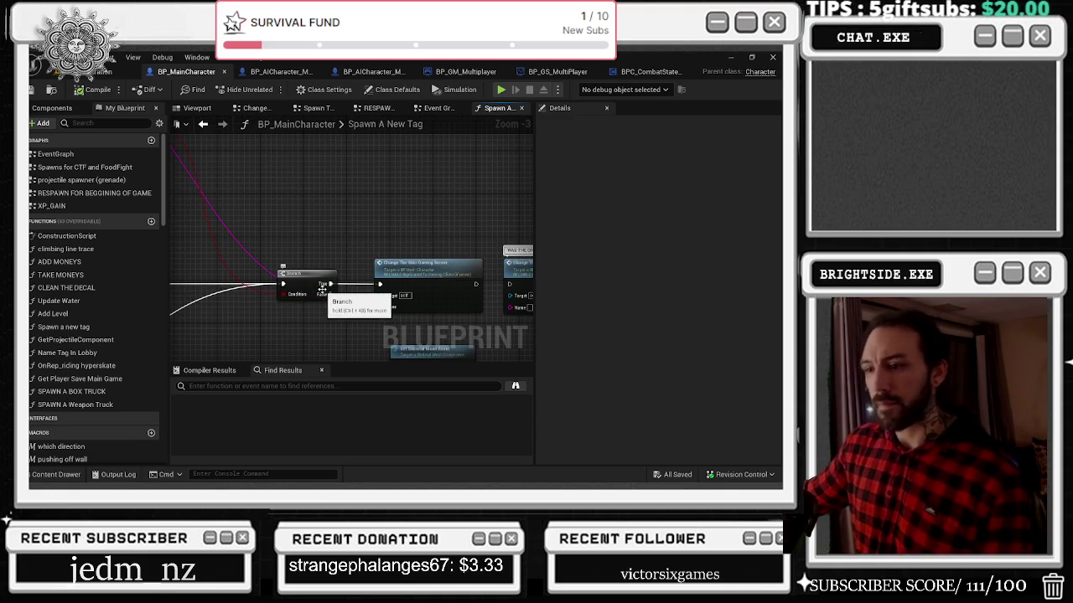
{"action": "left_click", "coordinate": [404, 277]}
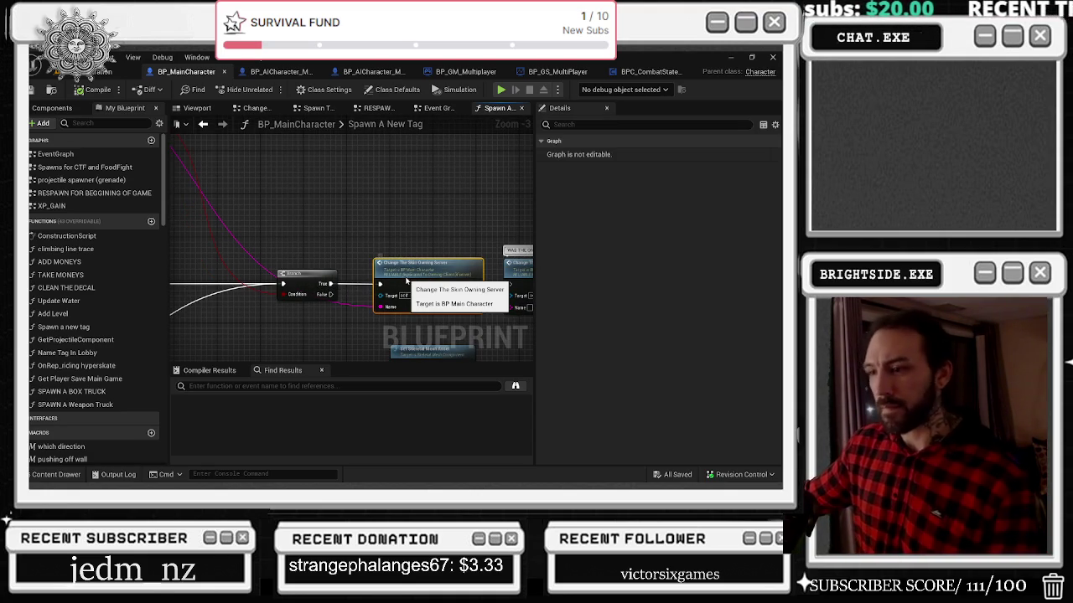
{"action": "double_click", "coordinate": [405, 277]}
Step: Inspect the tattoo_skin Set Material nodes and browse to the tattoo head material asset
{"action": "key", "text": "alt+Left"}
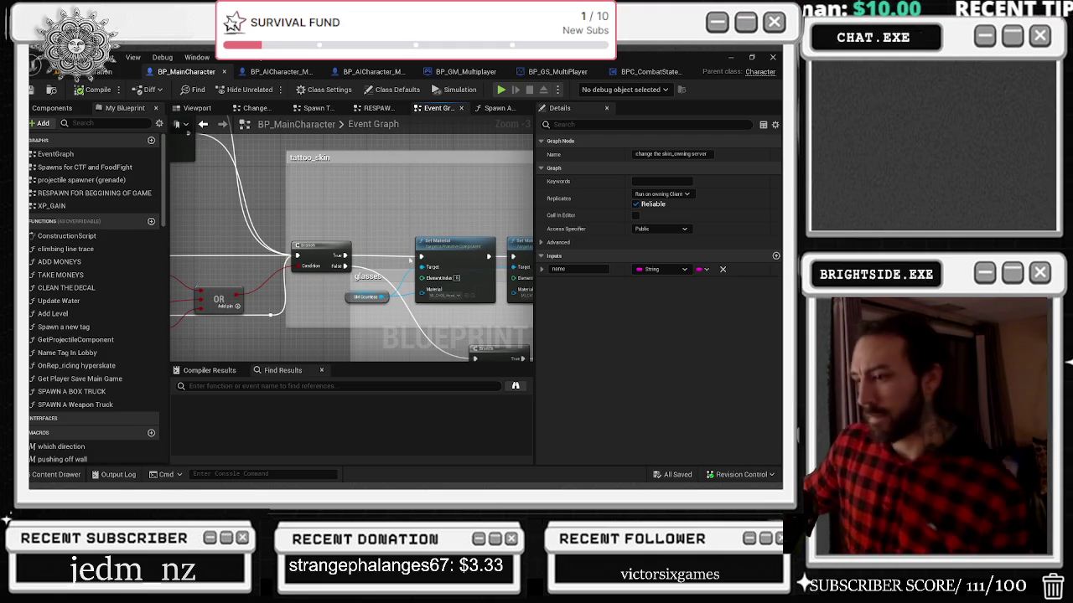
{"action": "left_click_drag", "start_coordinate": [414, 269], "coordinate": [315, 234]}
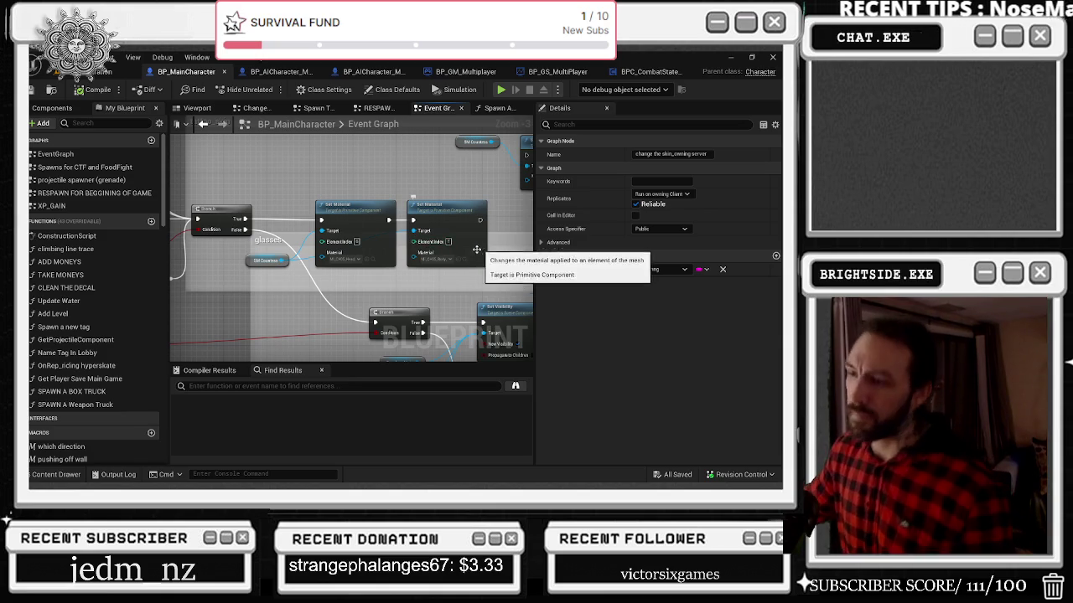
{"action": "mouse_move", "coordinate": [447, 283]}
{"action": "left_mouse_down"}
{"action": "mouse_move", "coordinate": [379, 201]}
{"action": "mouse_move", "coordinate": [680, 202]}
{"action": "mouse_move", "coordinate": [674, 227]}
{"action": "mouse_move", "coordinate": [704, 200]}
{"action": "left_mouse_up"}
{"action": "left_click_drag", "start_coordinate": [628, 170], "coordinate": [427, 212]}
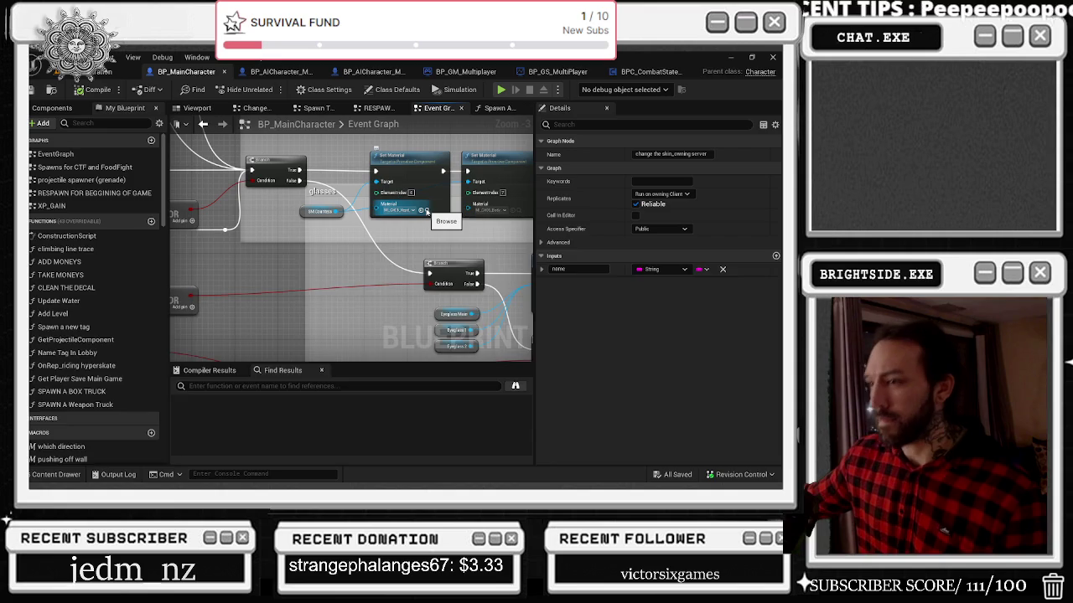
{"action": "left_click", "coordinate": [427, 211]}
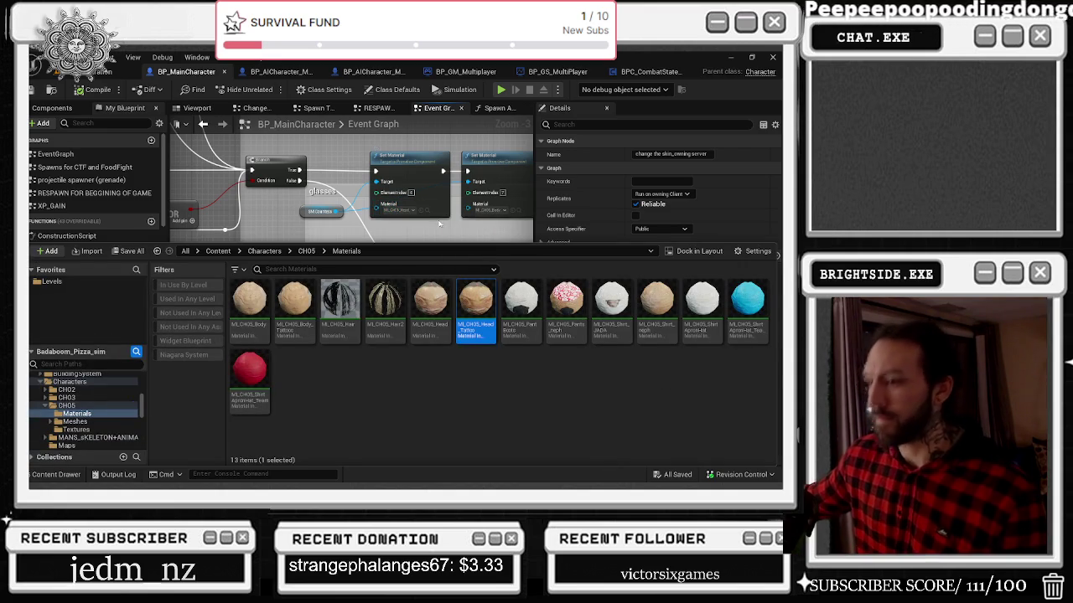
{"action": "left_click", "coordinate": [447, 228]}
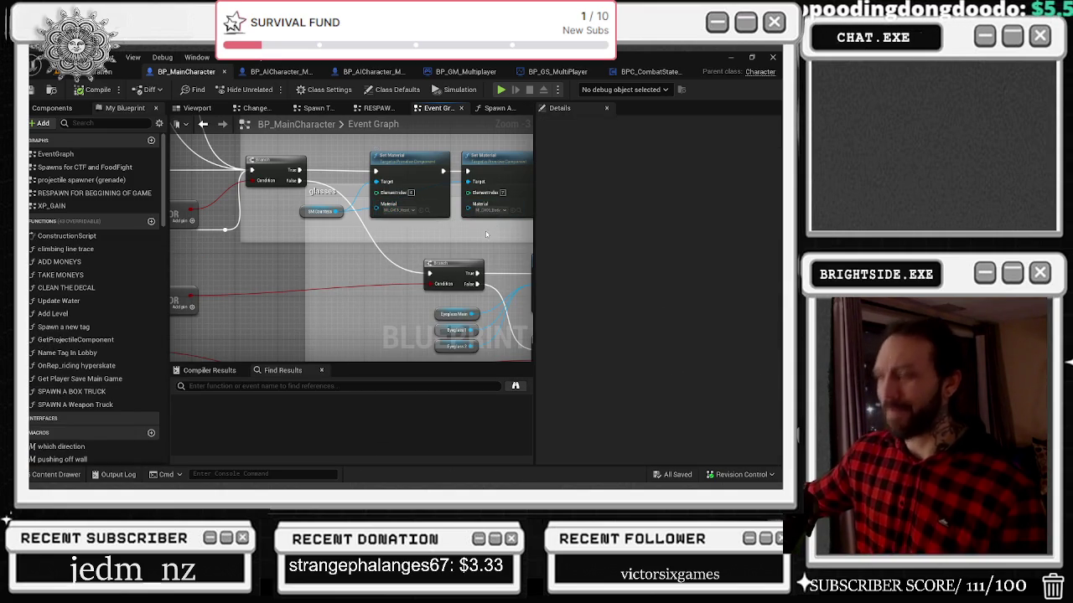
Step: Look over the nodes further right in the Event Graph, then revisit the Spawn A New Tag graph
{"action": "mouse_move", "coordinate": [485, 234]}
{"action": "left_mouse_down"}
{"action": "mouse_move", "coordinate": [433, 248]}
{"action": "mouse_move", "coordinate": [327, 175]}
{"action": "left_mouse_up"}
{"action": "scroll", "coordinate": [449, 268], "scroll_direction": "down", "scroll_amount": 1}
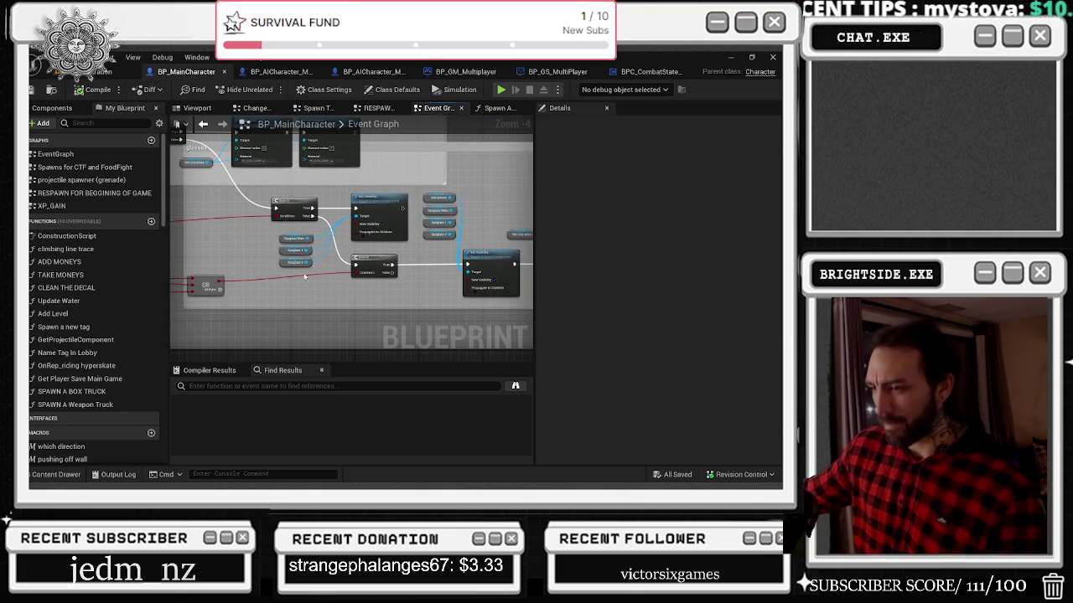
{"action": "left_click_drag", "start_coordinate": [437, 276], "coordinate": [318, 263]}
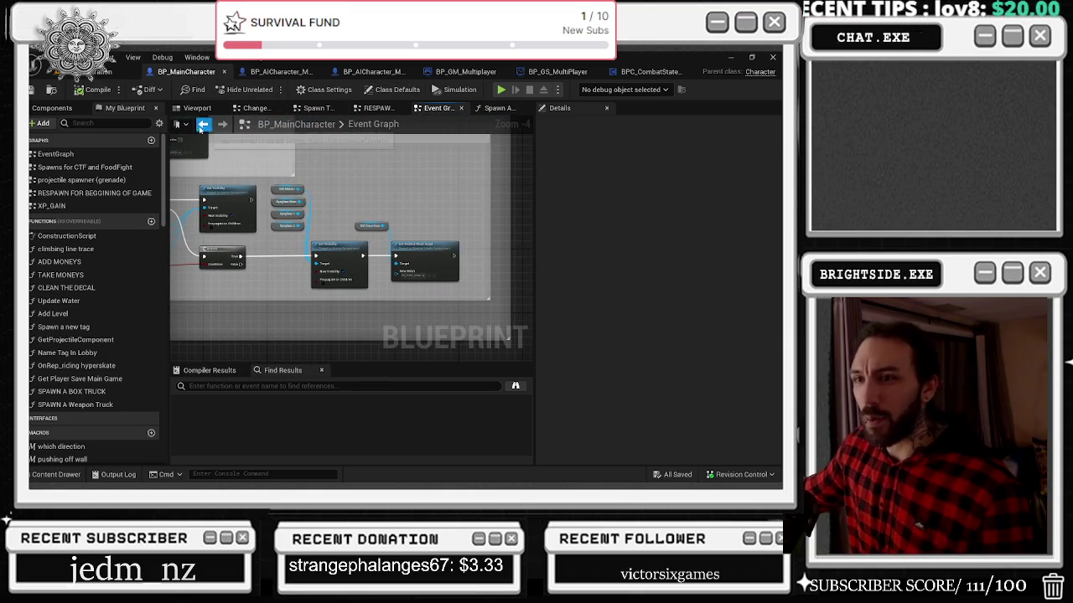
{"action": "left_click", "coordinate": [202, 125]}
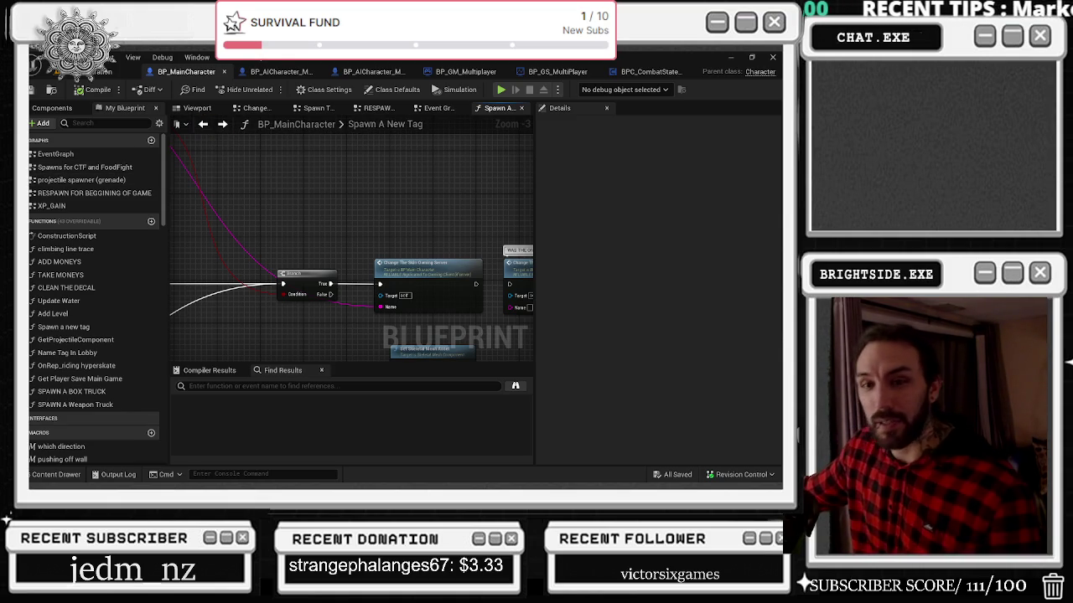
{"action": "scroll", "coordinate": [306, 230], "scroll_direction": "down", "scroll_amount": 1}
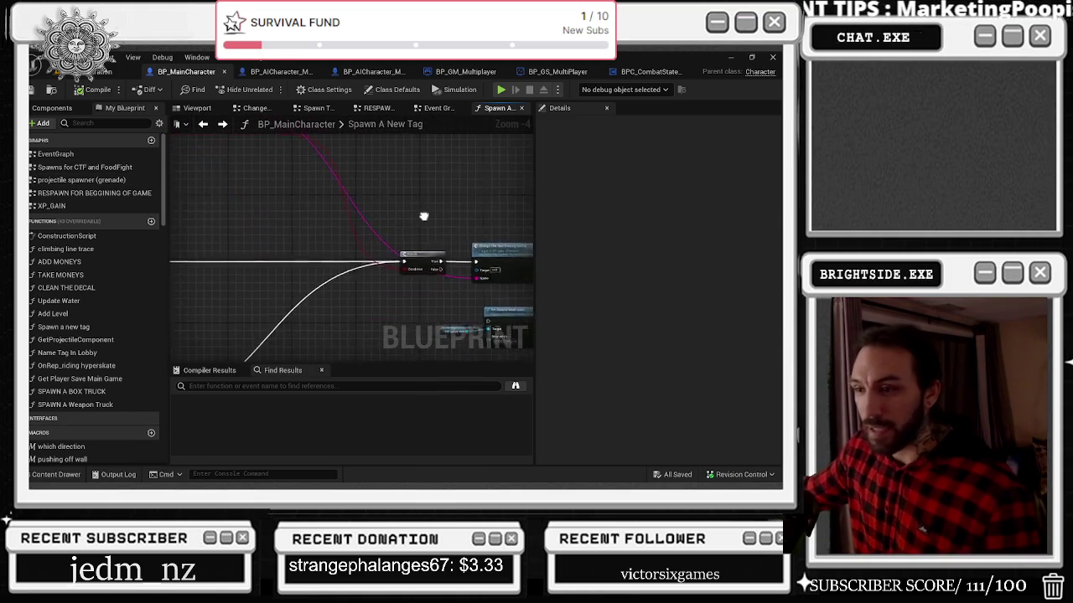
{"action": "left_click_drag", "start_coordinate": [417, 156], "coordinate": [526, 140]}
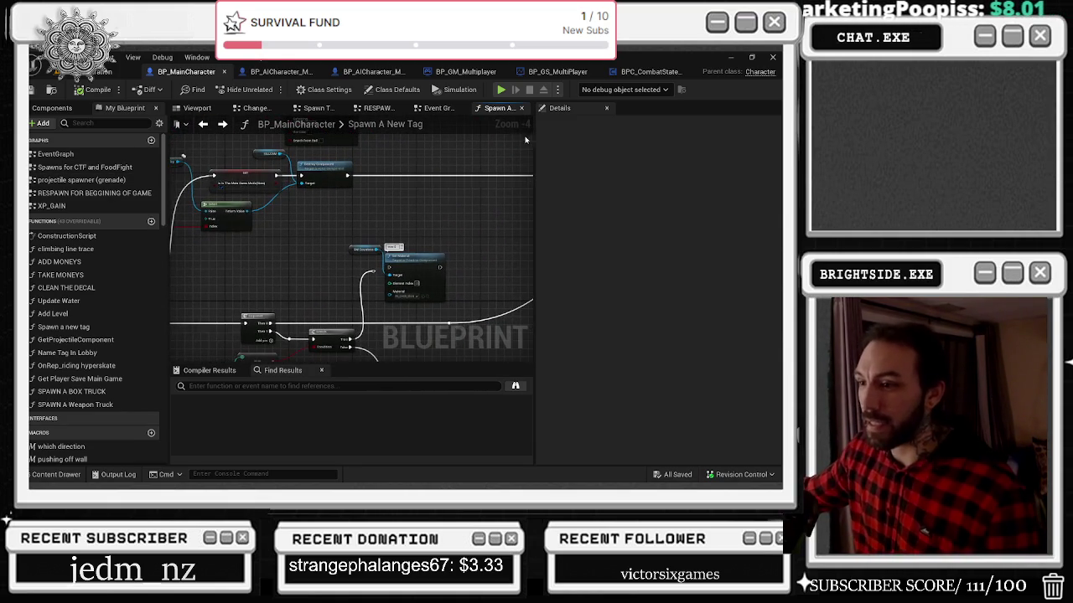
{"action": "double_click", "coordinate": [405, 125]}
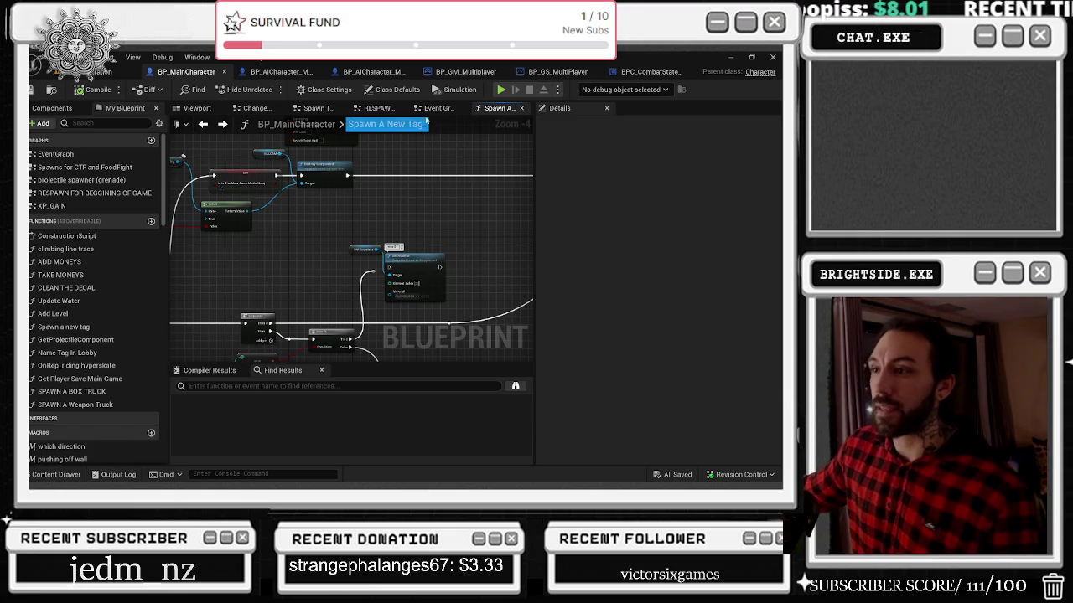
Step: Back in the Event Graph, select the eyeglass, Set Visibility and Set Skeletal Mesh nodes
{"action": "left_click", "coordinate": [436, 110]}
{"action": "mouse_move", "coordinate": [270, 188]}
{"action": "left_mouse_down"}
{"action": "mouse_move", "coordinate": [367, 260]}
{"action": "mouse_move", "coordinate": [337, 245]}
{"action": "left_mouse_up"}
{"action": "mouse_move", "coordinate": [261, 186]}
{"action": "left_mouse_down"}
{"action": "mouse_move", "coordinate": [390, 251]}
{"action": "mouse_move", "coordinate": [533, 218]}
{"action": "left_mouse_up"}
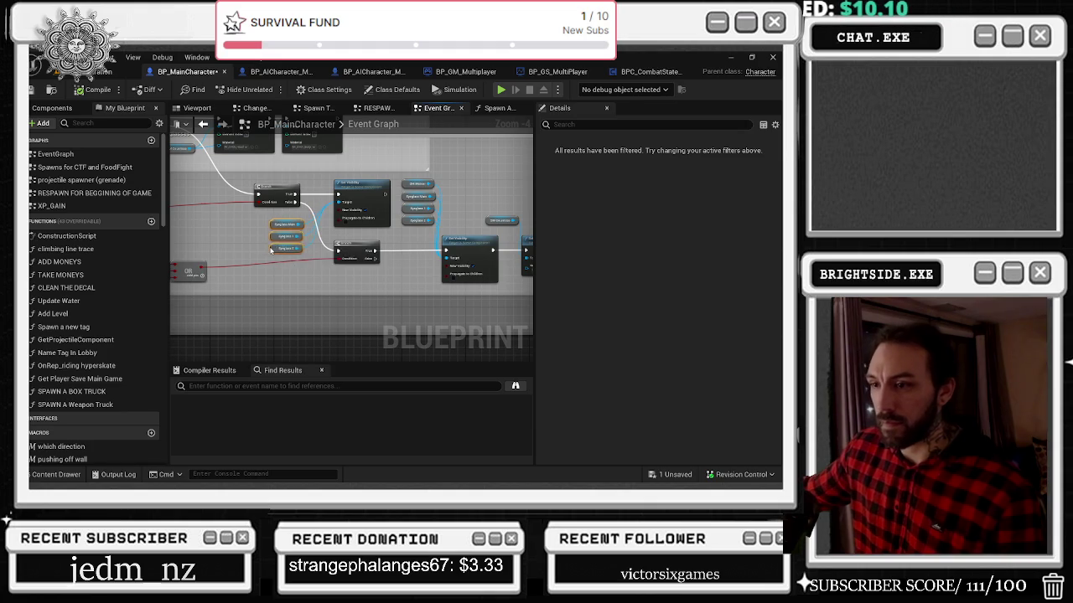
Step: Review the OR nodes and skin-change events, then save BP_MainCharacter with Ctrl+S
{"action": "left_click_drag", "start_coordinate": [268, 225], "coordinate": [360, 236]}
{"action": "mouse_move", "coordinate": [189, 230]}
{"action": "left_mouse_down"}
{"action": "mouse_move", "coordinate": [336, 251]}
{"action": "mouse_move", "coordinate": [375, 341]}
{"action": "left_mouse_up"}
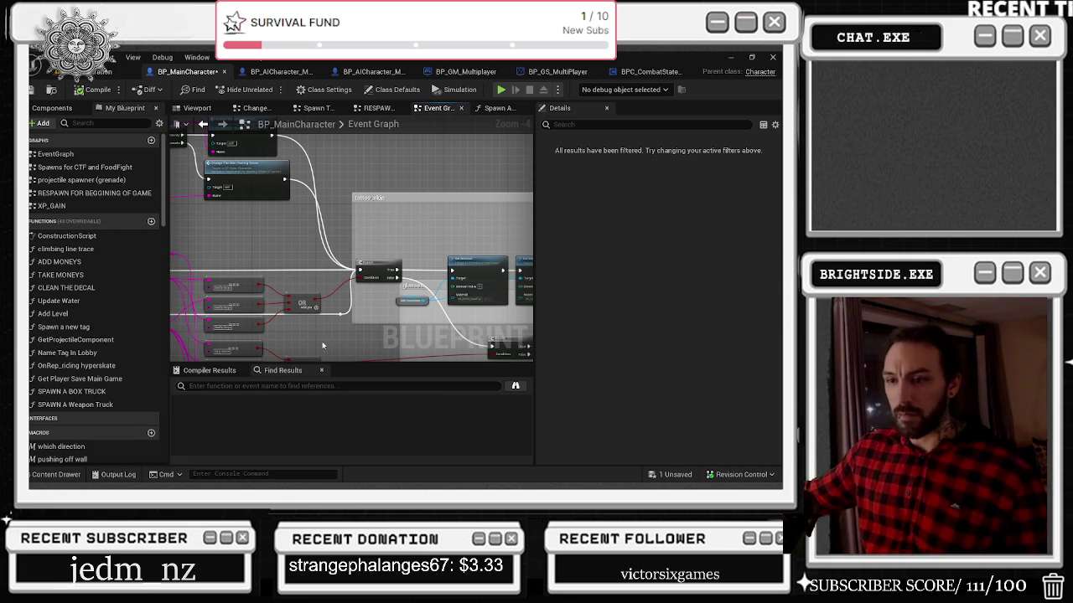
{"action": "mouse_move", "coordinate": [294, 293]}
{"action": "left_mouse_down"}
{"action": "mouse_move", "coordinate": [469, 299]}
{"action": "mouse_move", "coordinate": [453, 330]}
{"action": "left_mouse_up"}
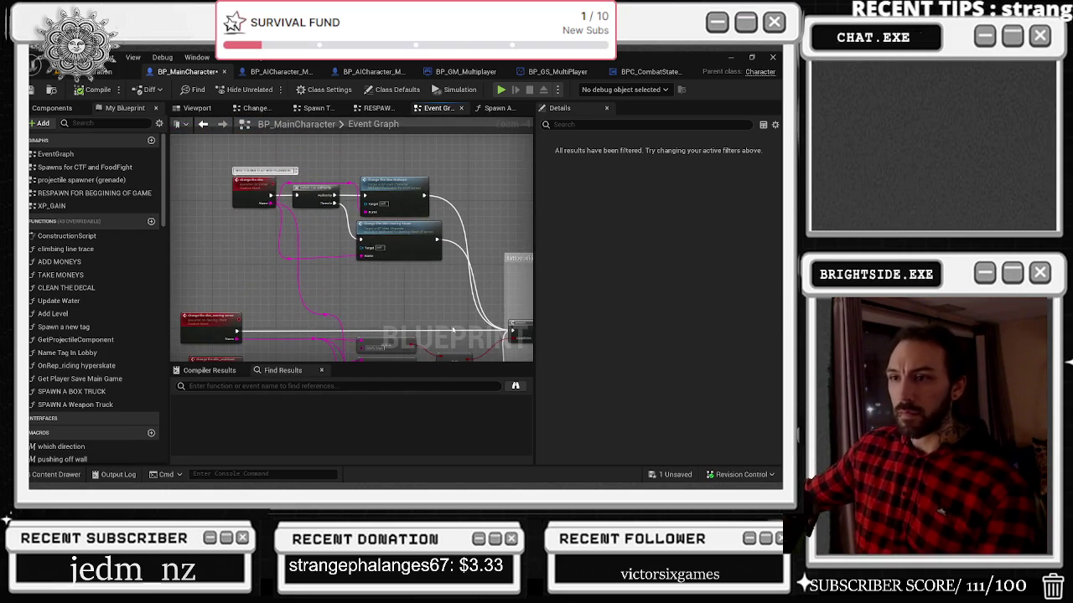
{"action": "left_click", "coordinate": [203, 124]}
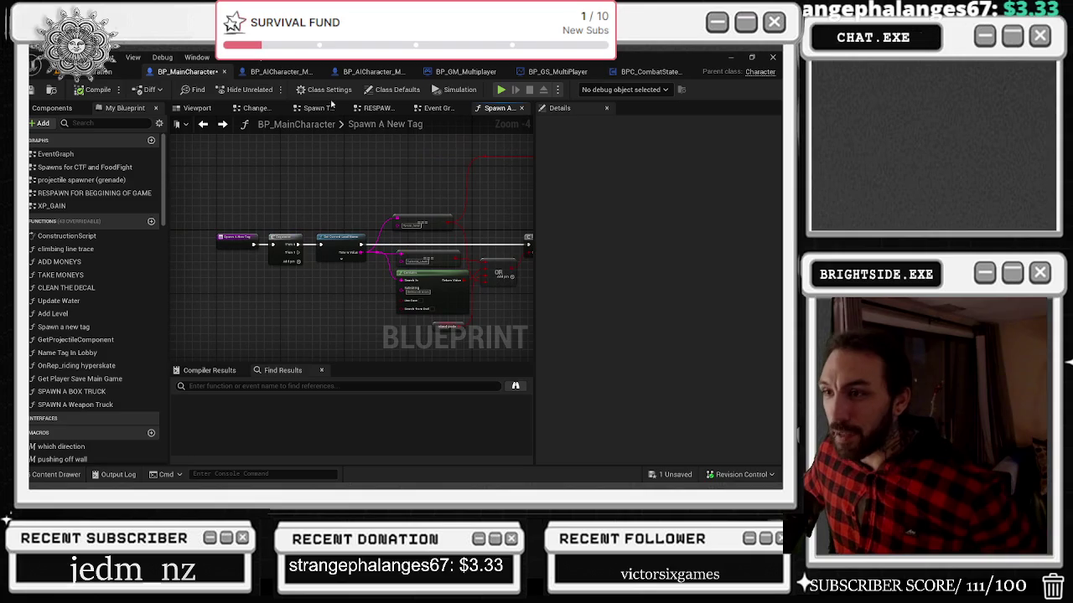
{"action": "left_click", "coordinate": [203, 124]}
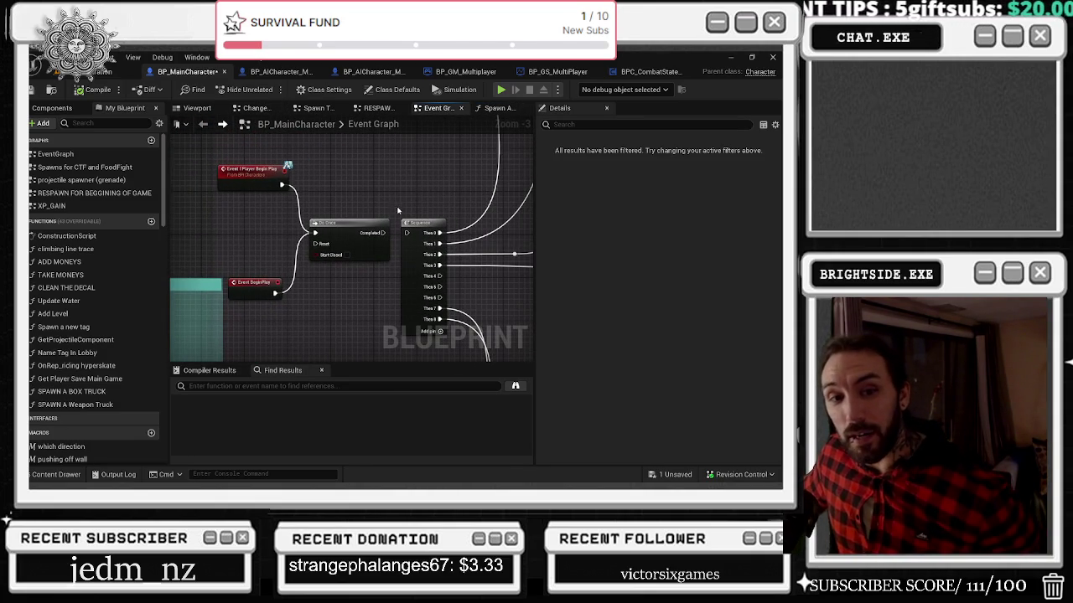
{"action": "key", "text": "ctrl+s"}
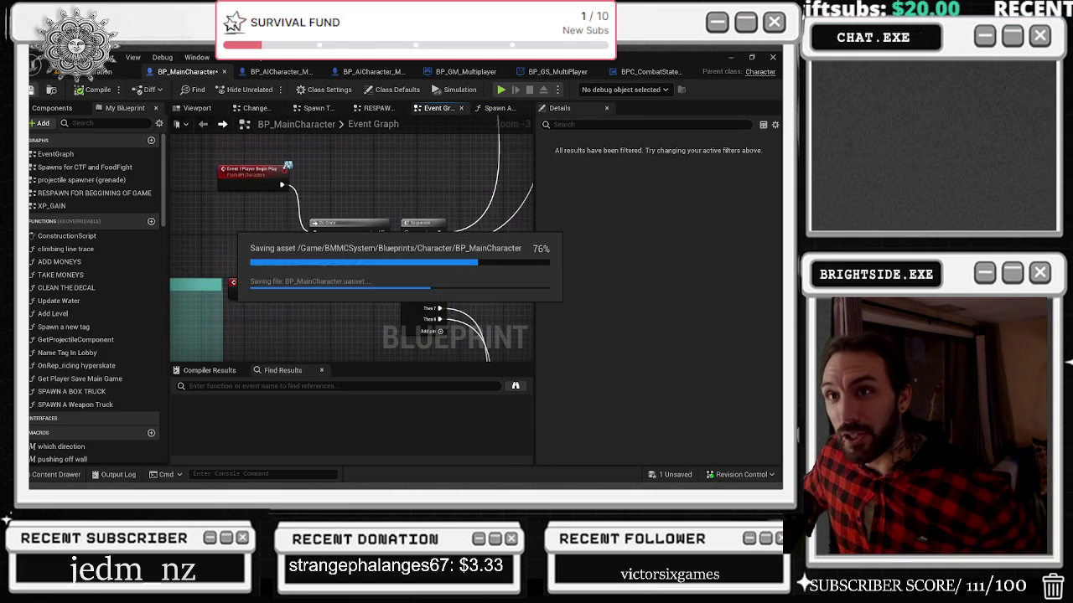
Step: Playtest the pizza shop level twice, switching the character to third-person view
{"action": "left_click", "coordinate": [109, 71]}
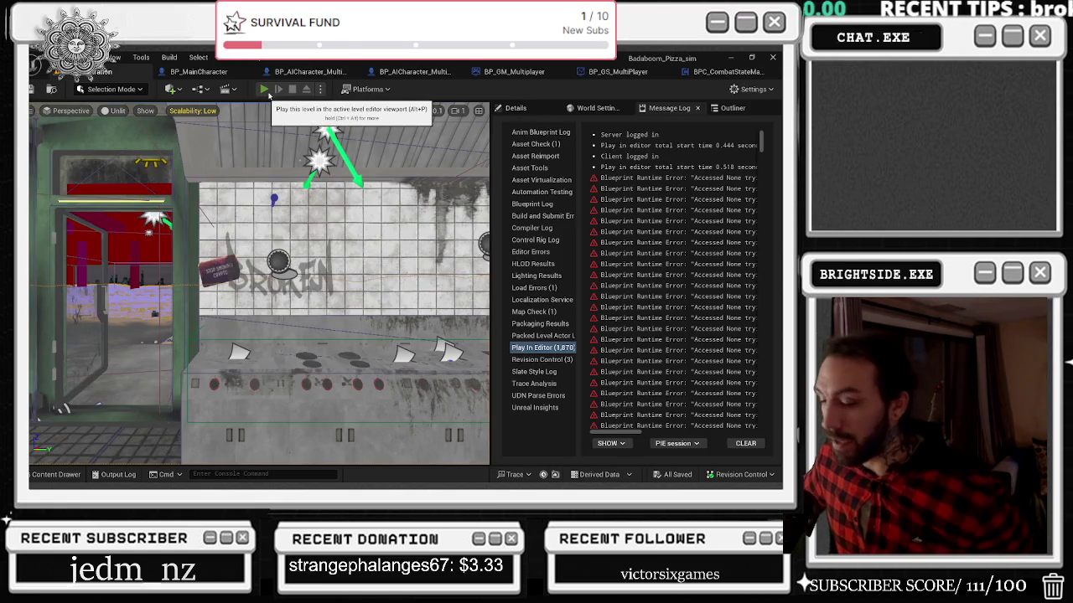
{"action": "left_click", "coordinate": [265, 89]}
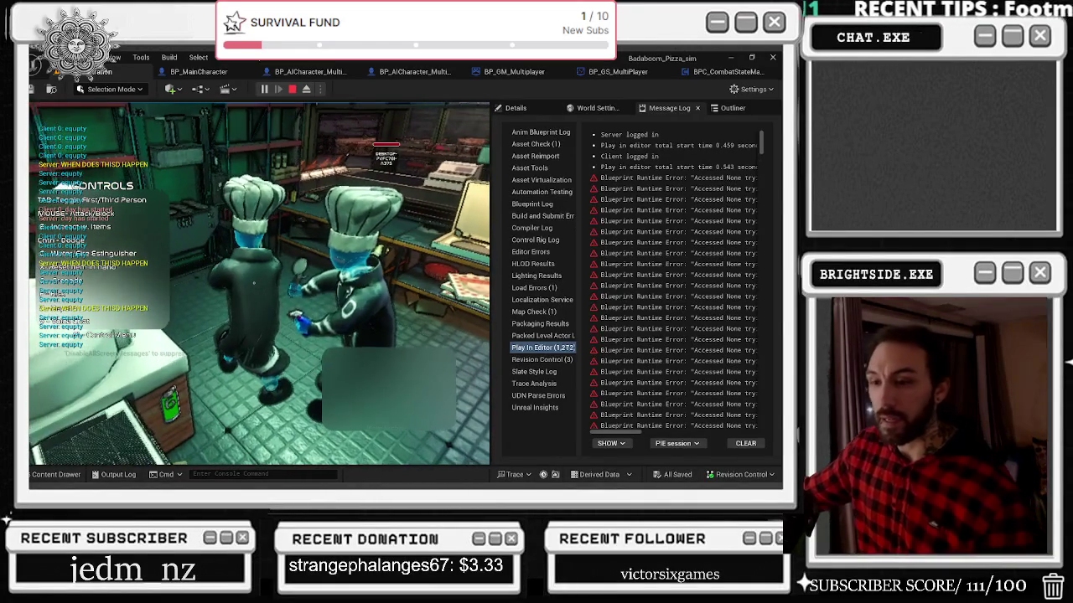
{"action": "key", "text": "Escape"}
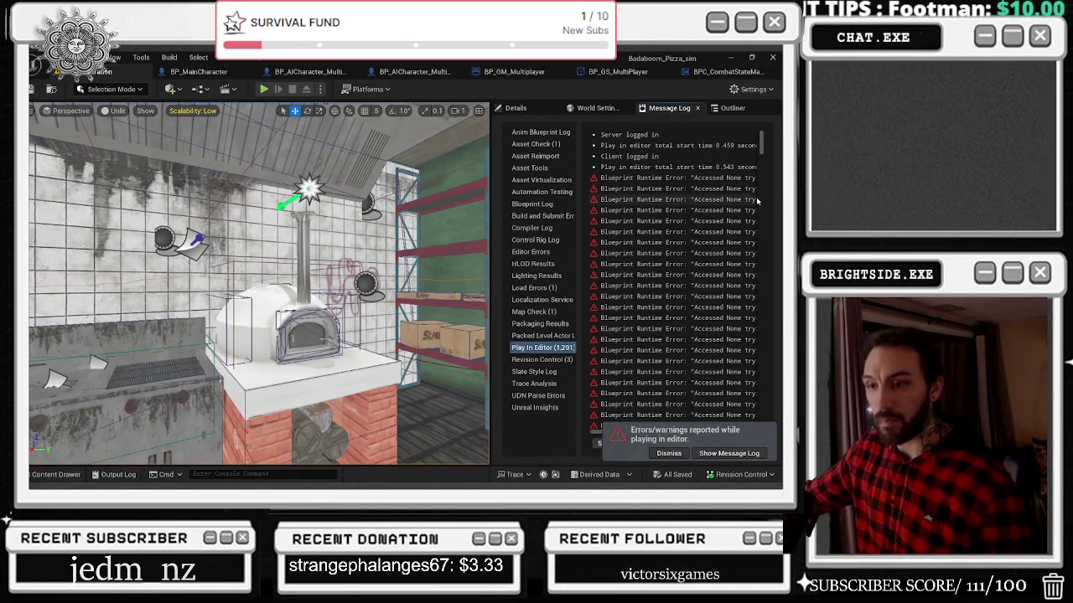
{"action": "key", "text": "alt+p"}
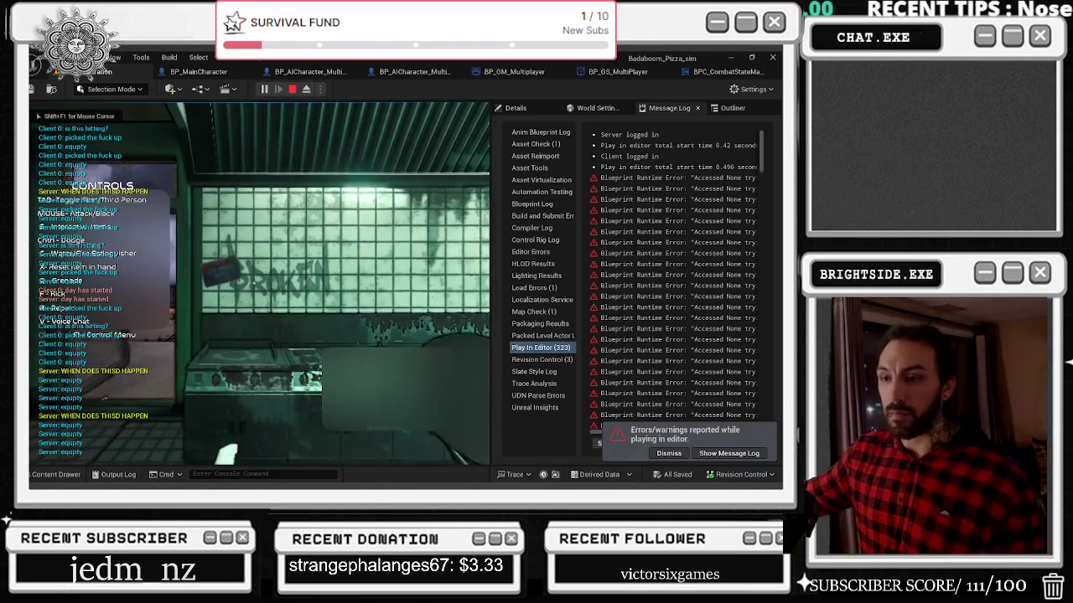
{"action": "key", "text": "v"}
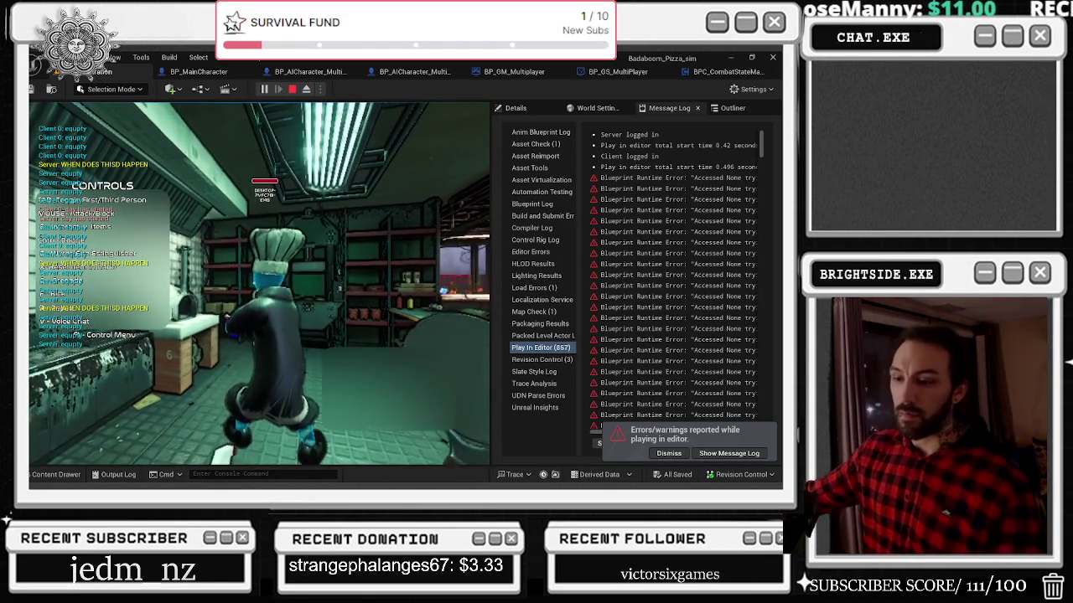
{"action": "key", "text": "Escape"}
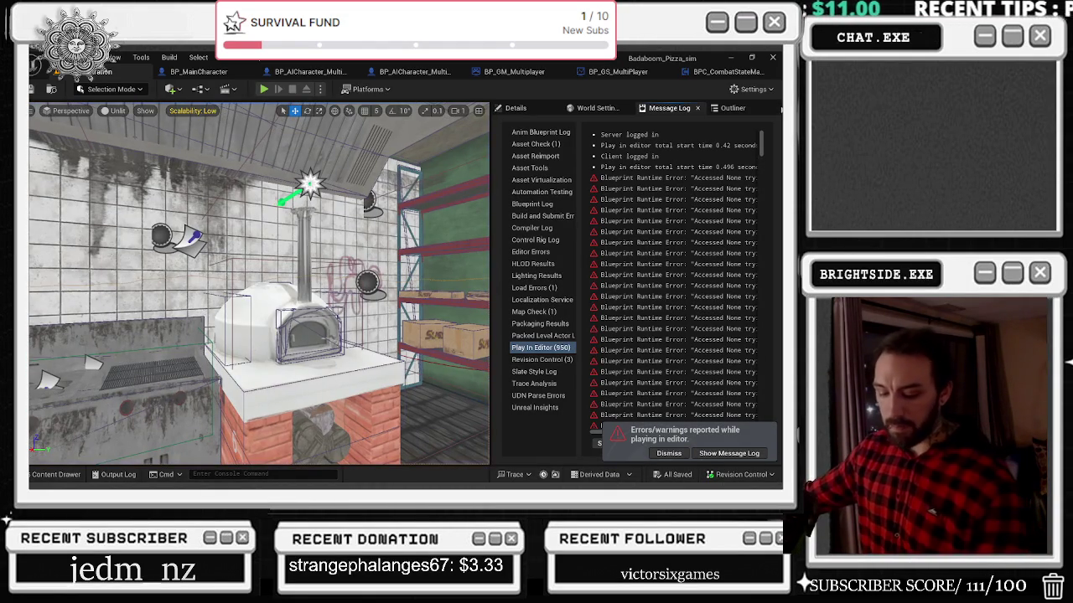
Step: Show the navigation mesh overlay, then run and stop another playtest
{"action": "key", "text": "p"}
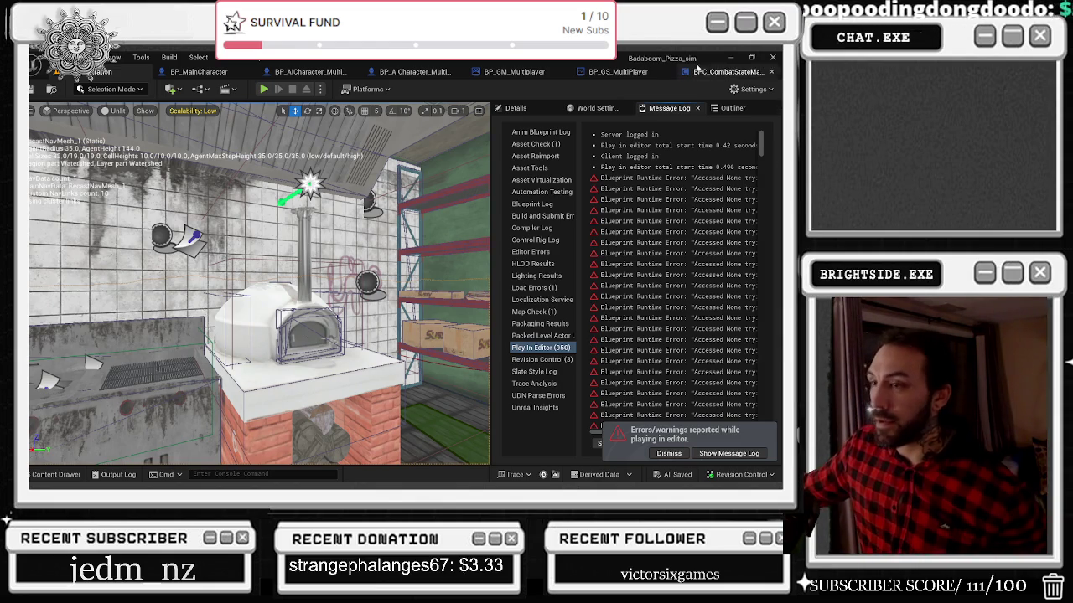
{"action": "left_click", "coordinate": [275, 88]}
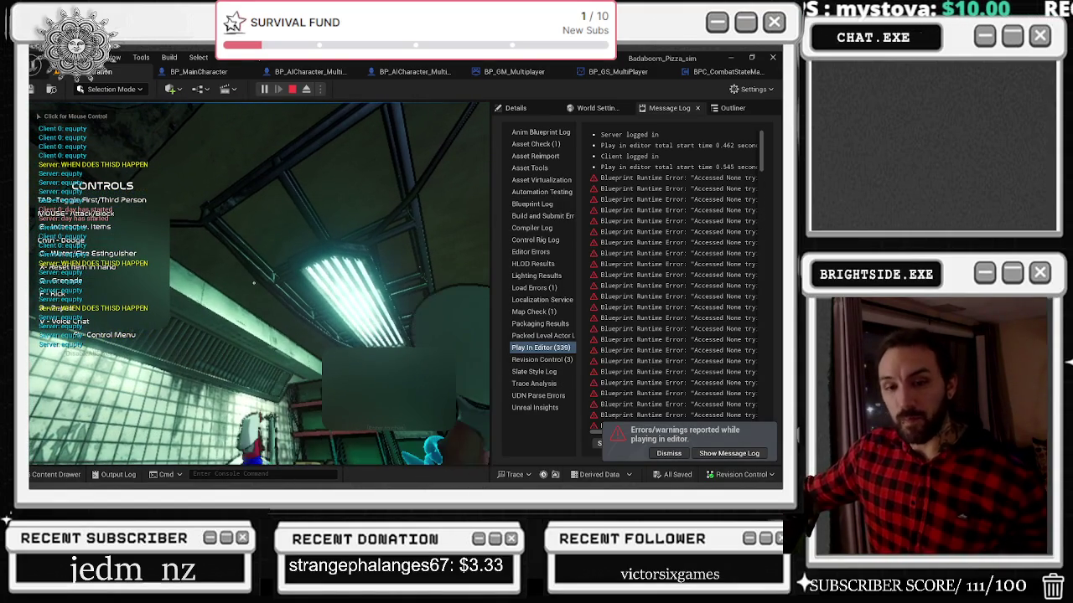
{"action": "left_click", "coordinate": [254, 282]}
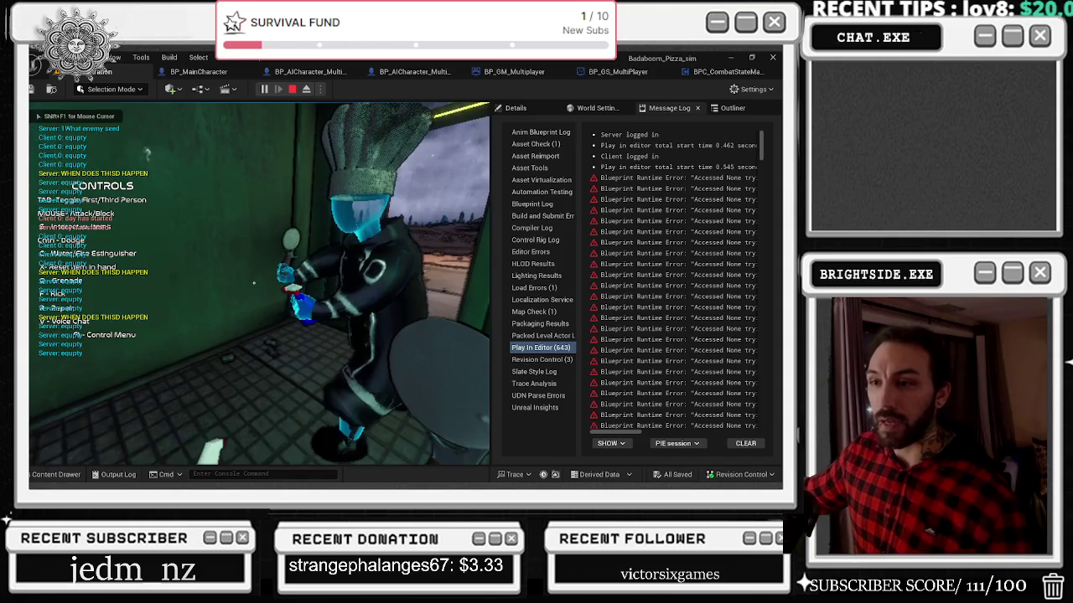
{"action": "key", "text": "Escape"}
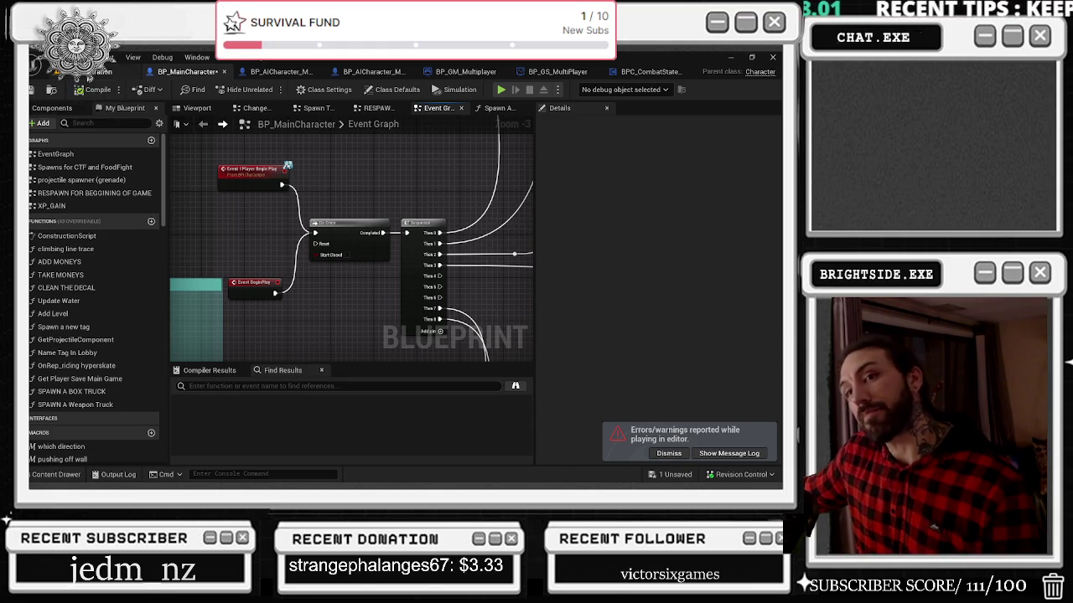
Step: Save the unsaved blueprint changes from the level editor
{"action": "left_click", "coordinate": [90, 72]}
{"action": "left_click", "coordinate": [676, 475]}
{"action": "left_click", "coordinate": [478, 377]}
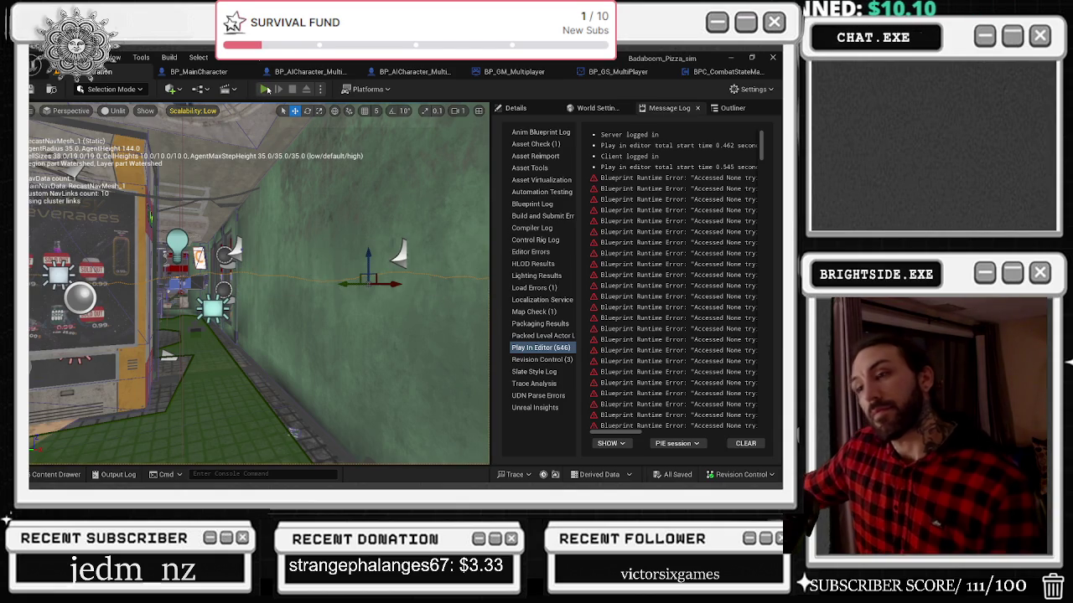
Step: Run three quick playtests of the pizza shop level
{"action": "left_click", "coordinate": [265, 89]}
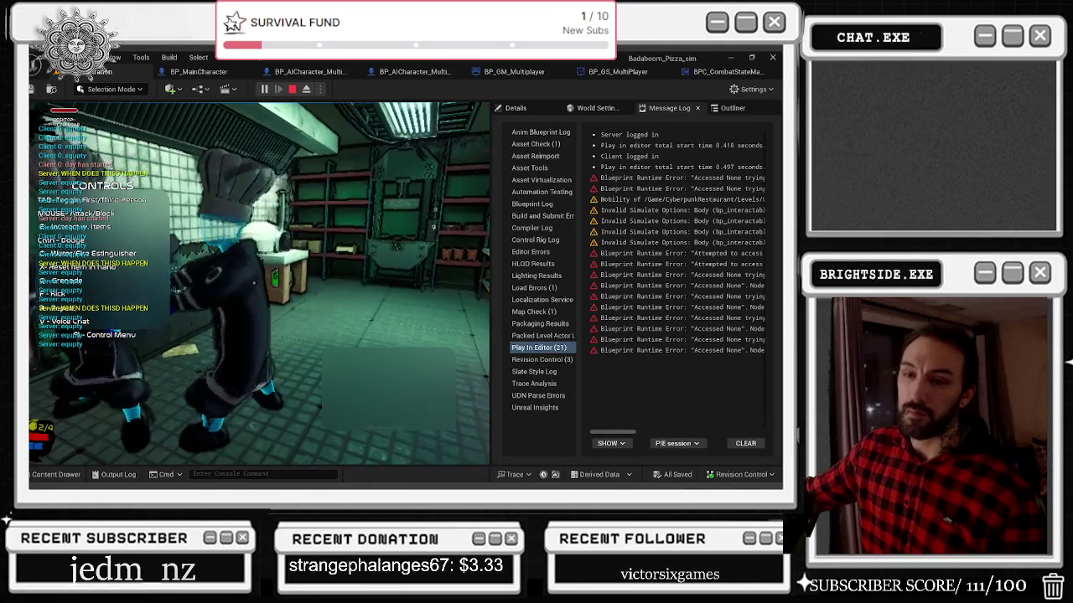
{"action": "key", "text": "Escape"}
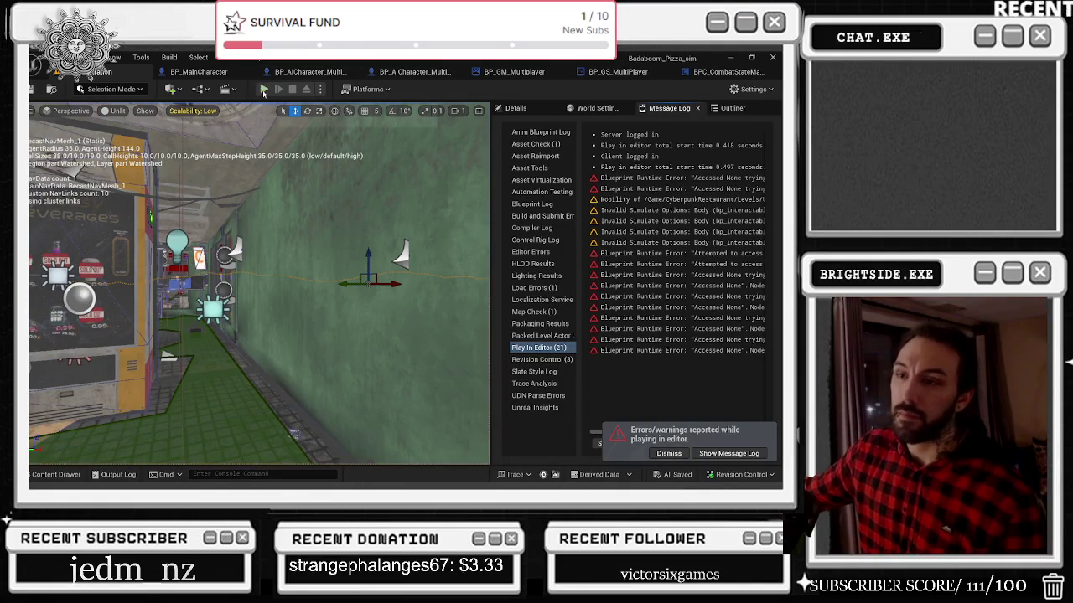
{"action": "left_click", "coordinate": [264, 90]}
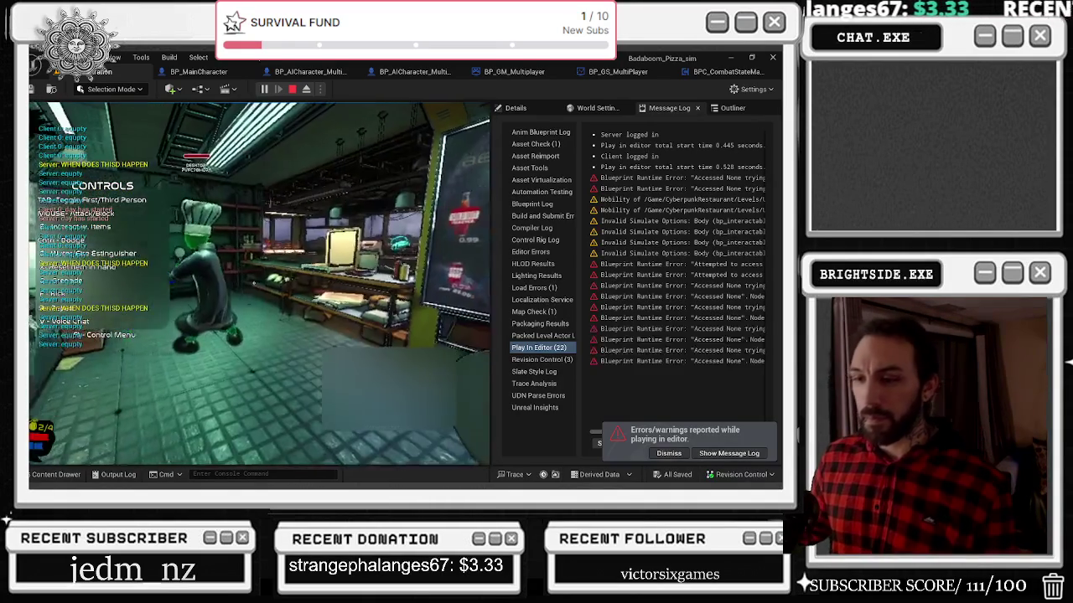
{"action": "key", "text": "Escape"}
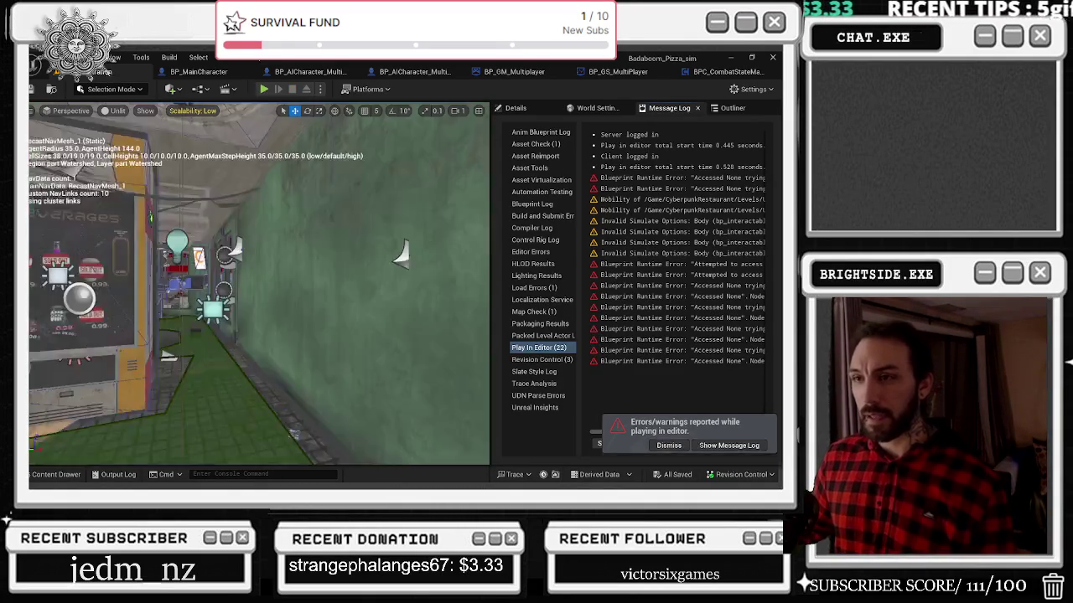
{"action": "left_click", "coordinate": [263, 89]}
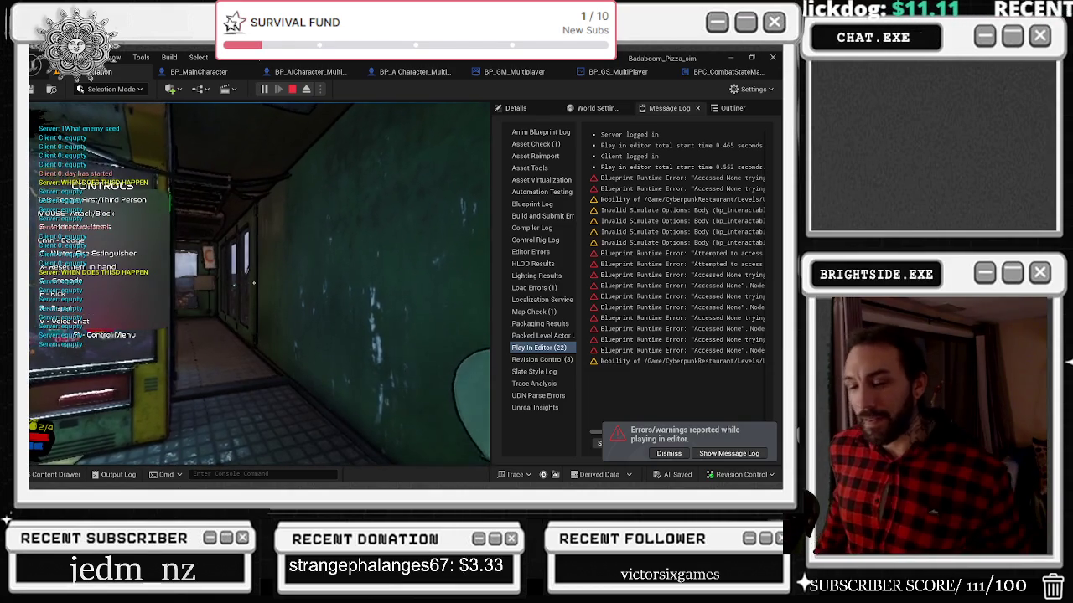
{"action": "key", "text": "Escape"}
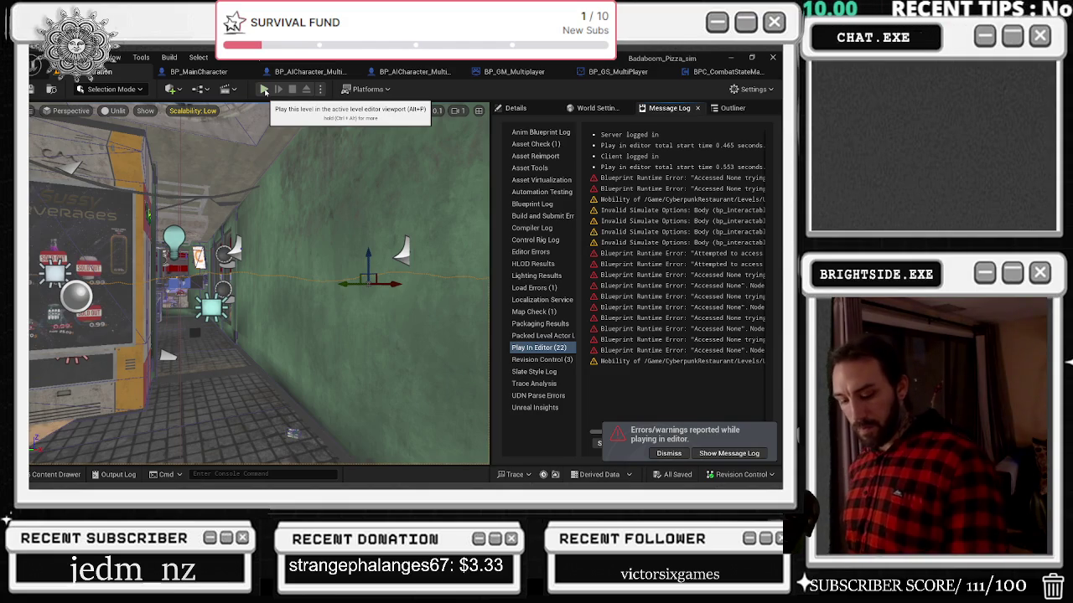
Step: Playtest again, setting the held pizza box down on the counter before stopping
{"action": "left_click", "coordinate": [264, 90]}
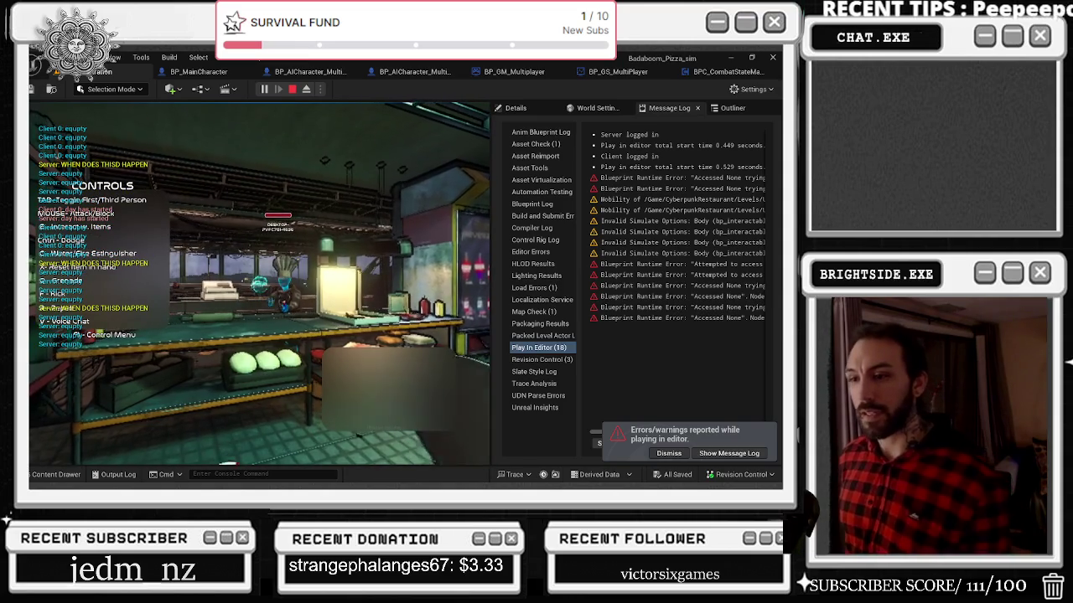
{"action": "key", "text": "e"}
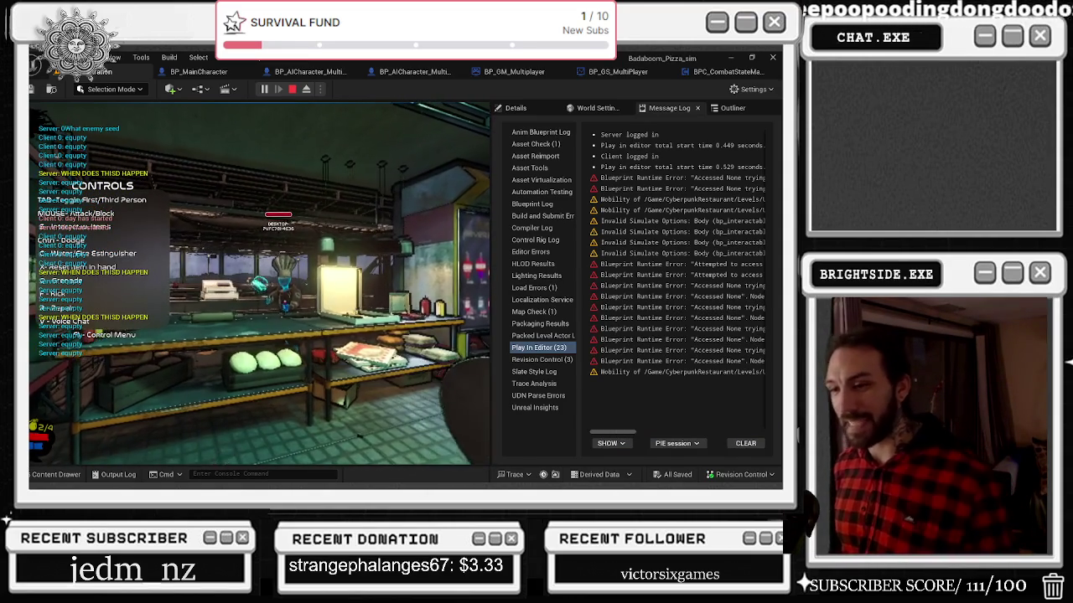
{"action": "key", "text": "Escape"}
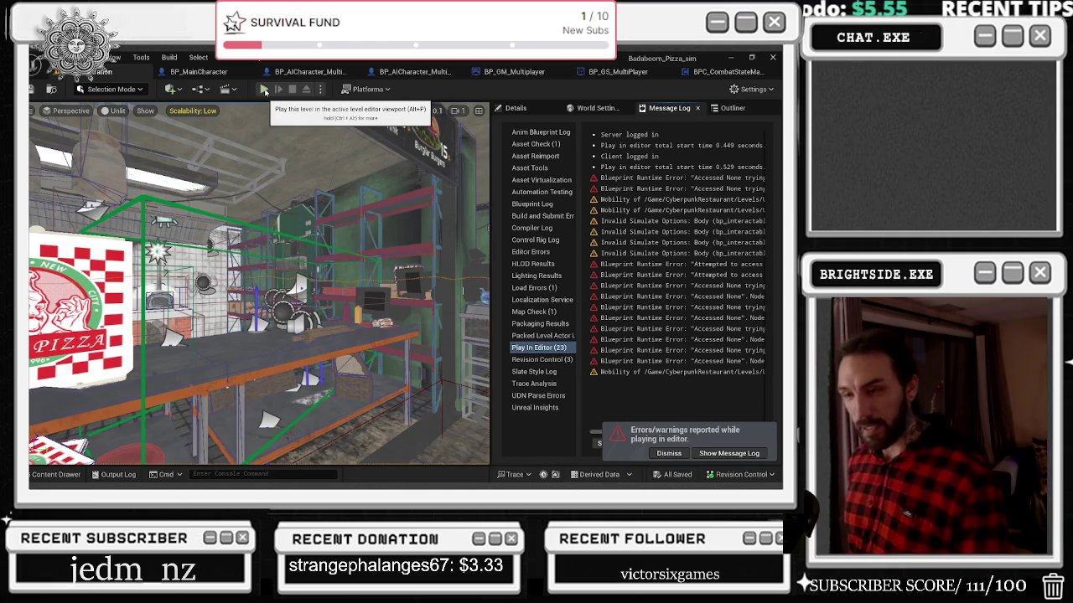
Step: Run two quick playtests of the pizza shop level
{"action": "left_click", "coordinate": [264, 90]}
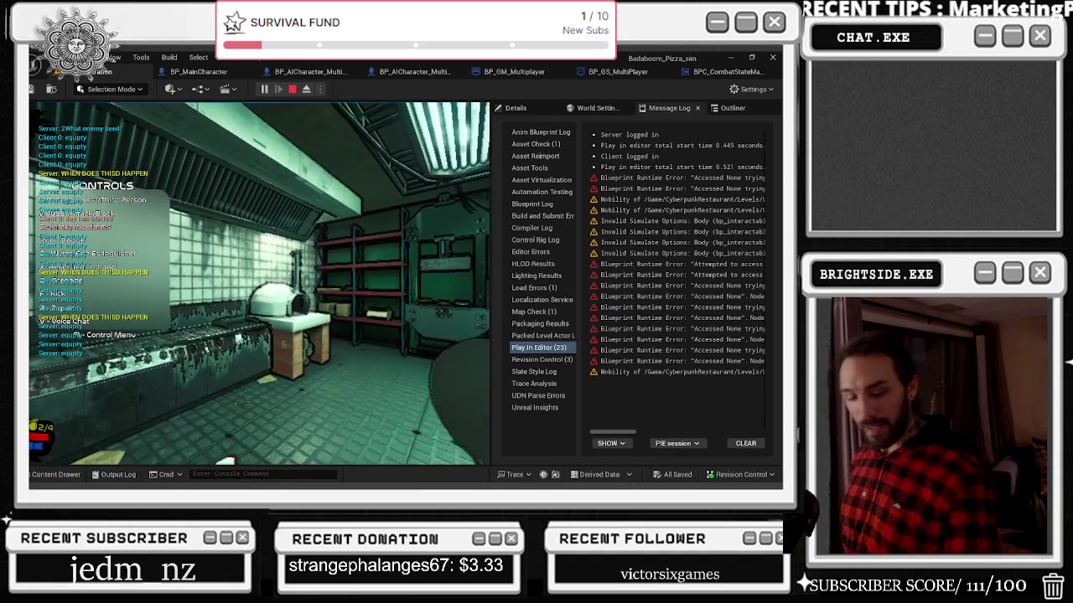
{"action": "key", "text": "Escape"}
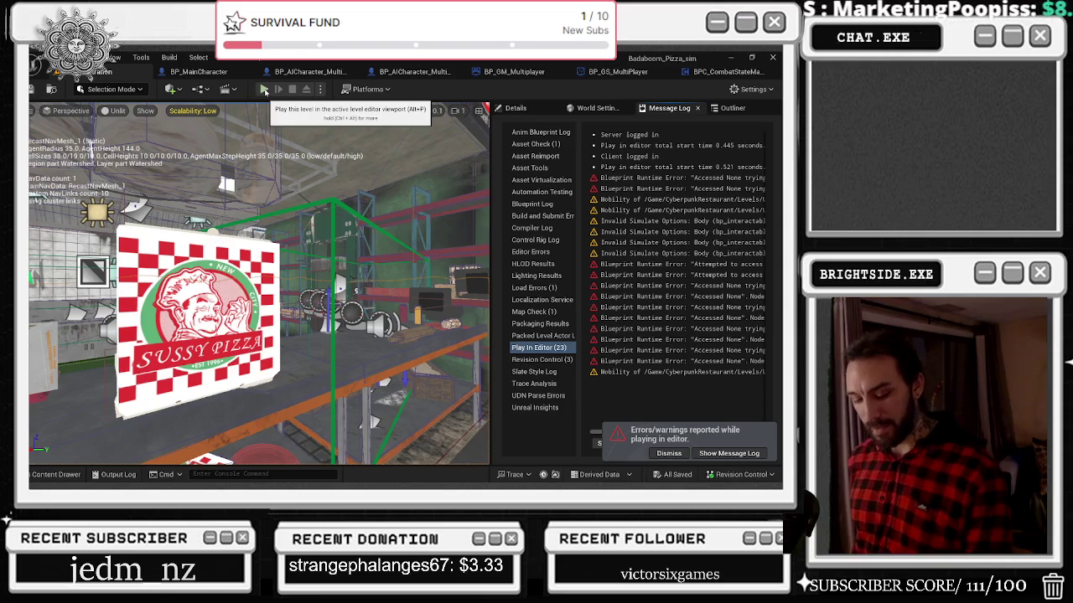
{"action": "left_click", "coordinate": [264, 88]}
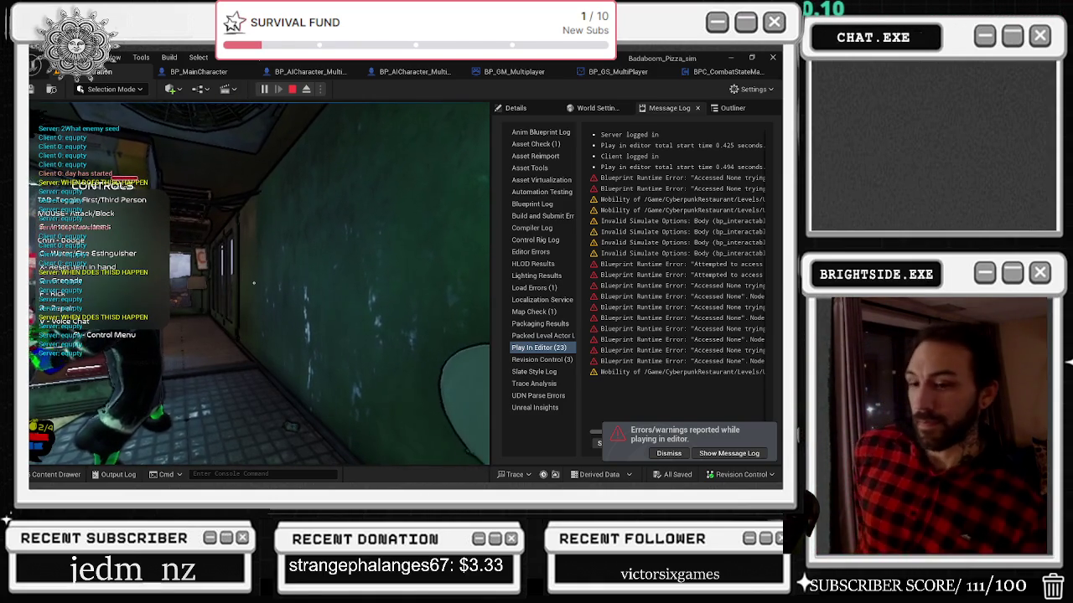
{"action": "key", "text": "Escape"}
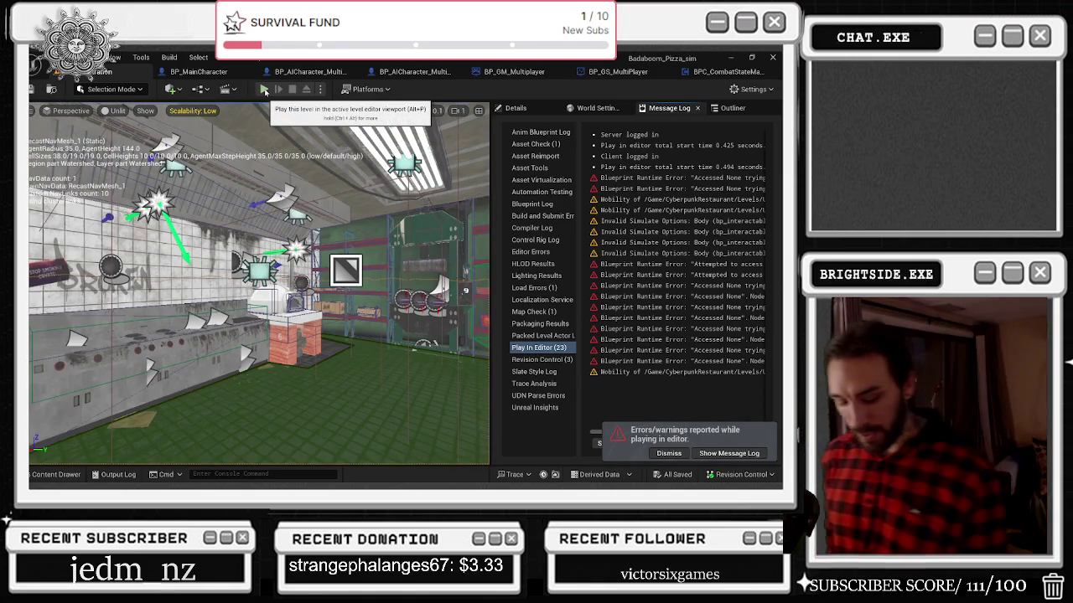
Step: Run another playtest, hiding the controls overlay with F1 before stopping
{"action": "left_click", "coordinate": [263, 90]}
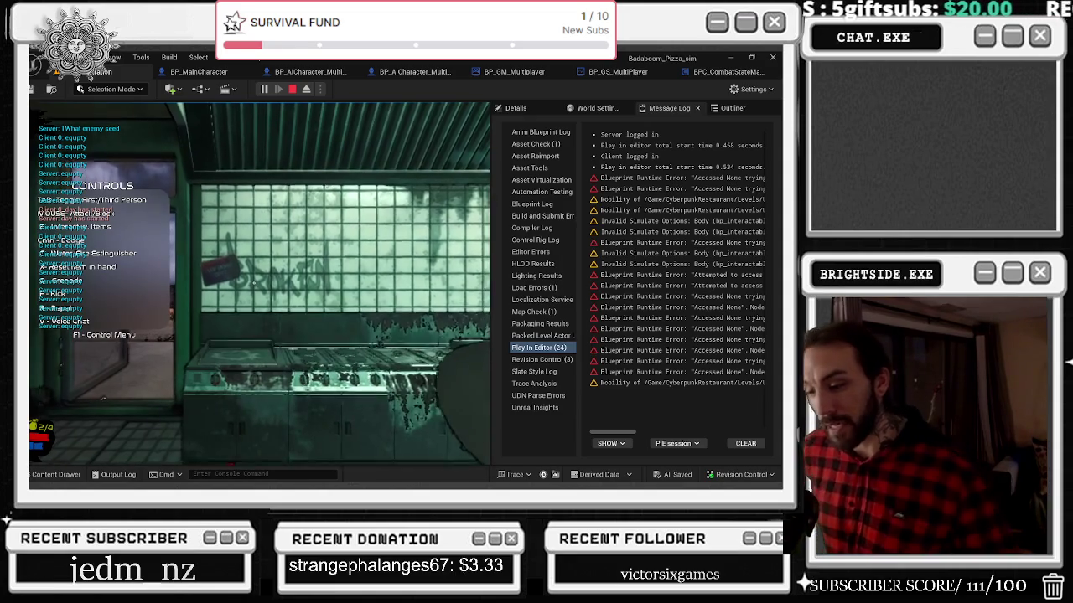
{"action": "key", "text": "F1"}
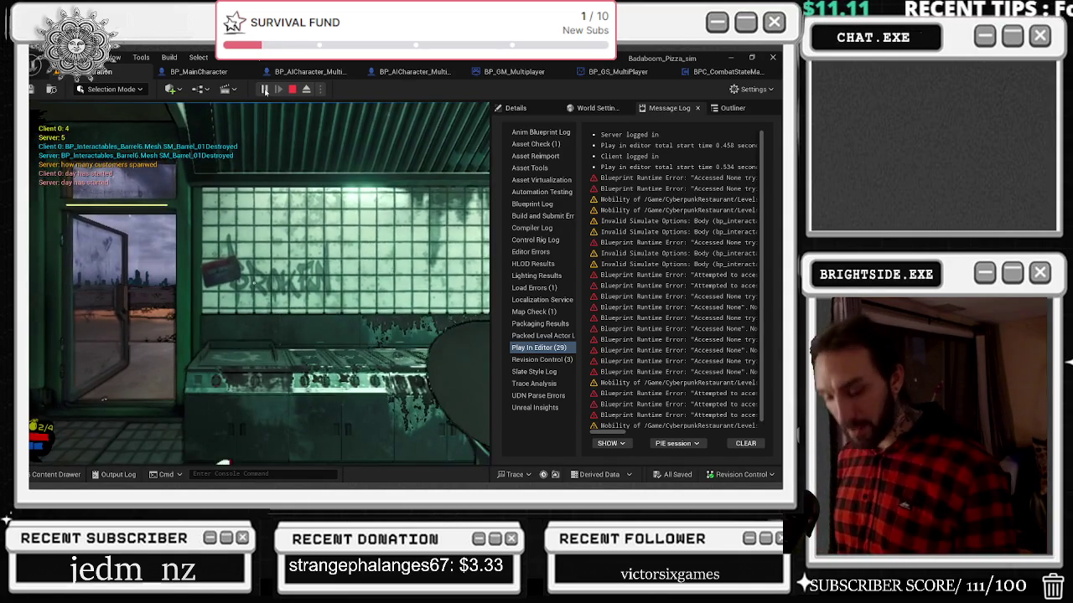
{"action": "key", "text": "Escape"}
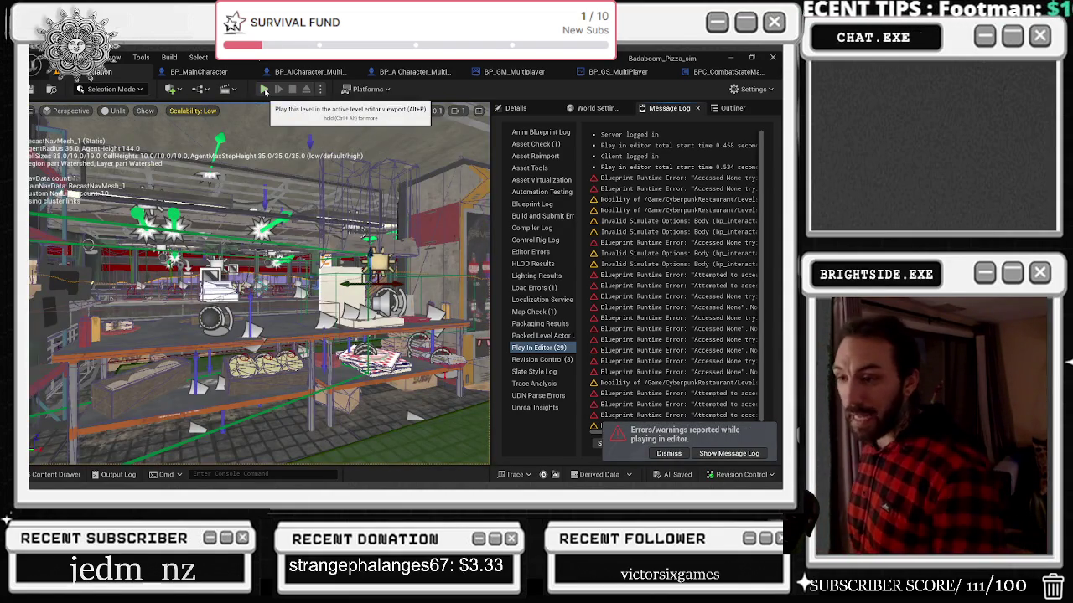
Step: Run two playtests, toggling the game camera to third person with Tab
{"action": "left_click", "coordinate": [263, 89]}
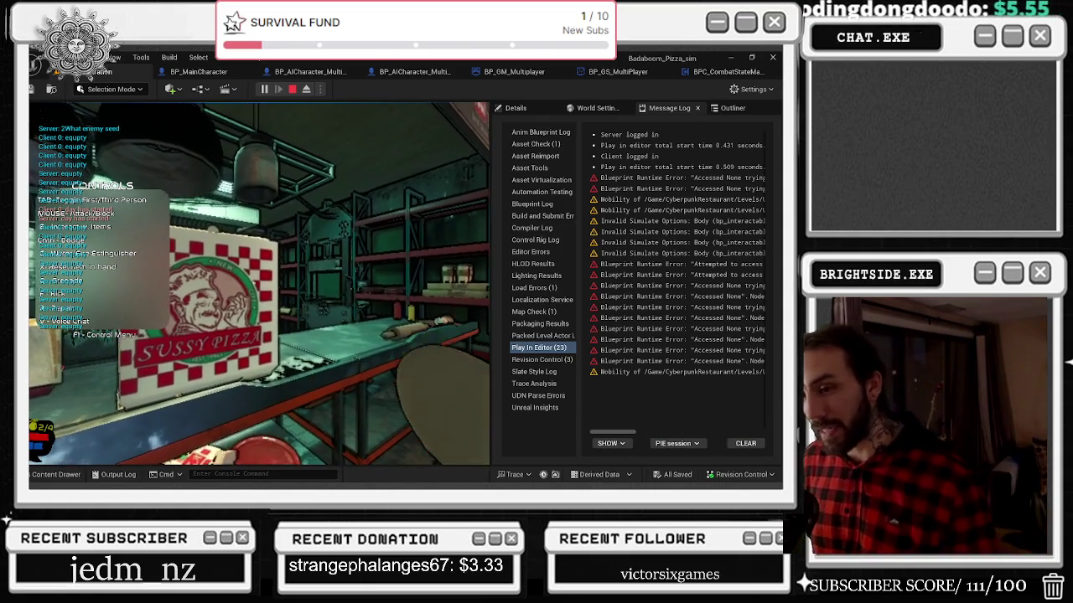
{"action": "key", "text": "Escape"}
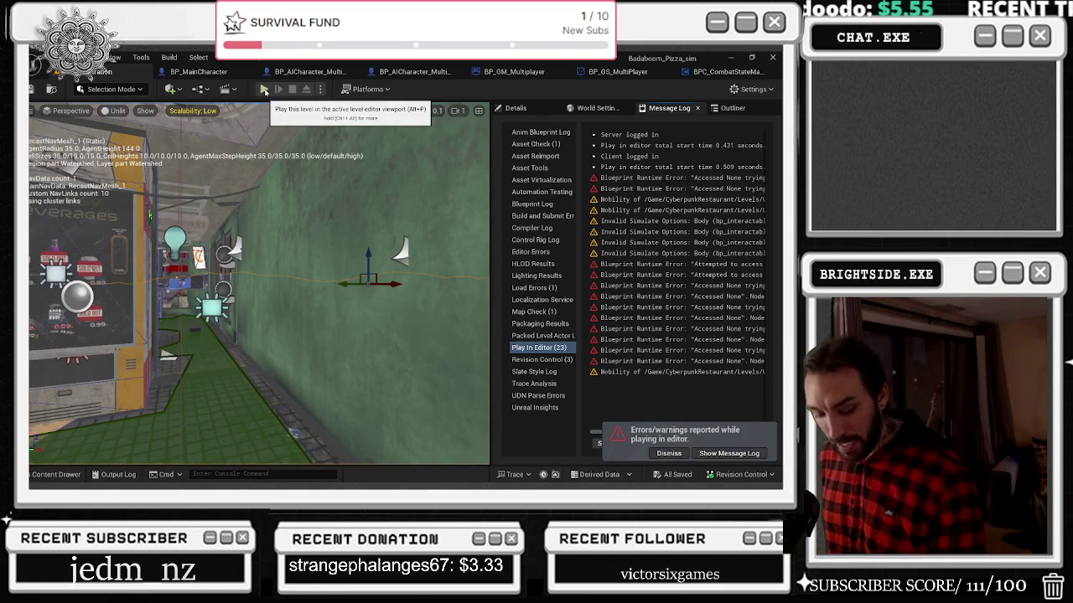
{"action": "left_click", "coordinate": [264, 90]}
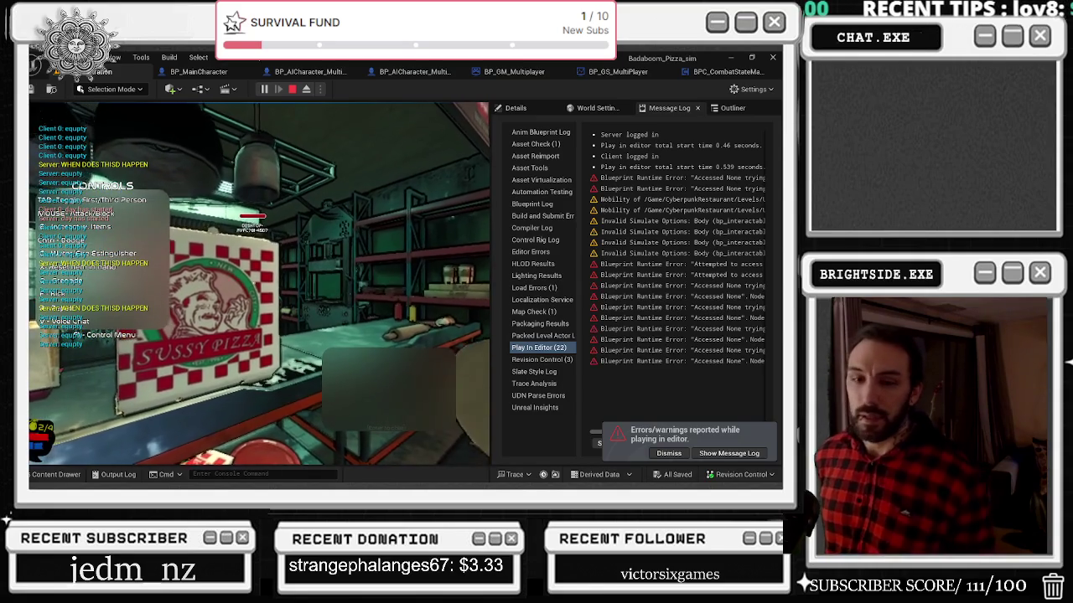
{"action": "key", "text": "Tab"}
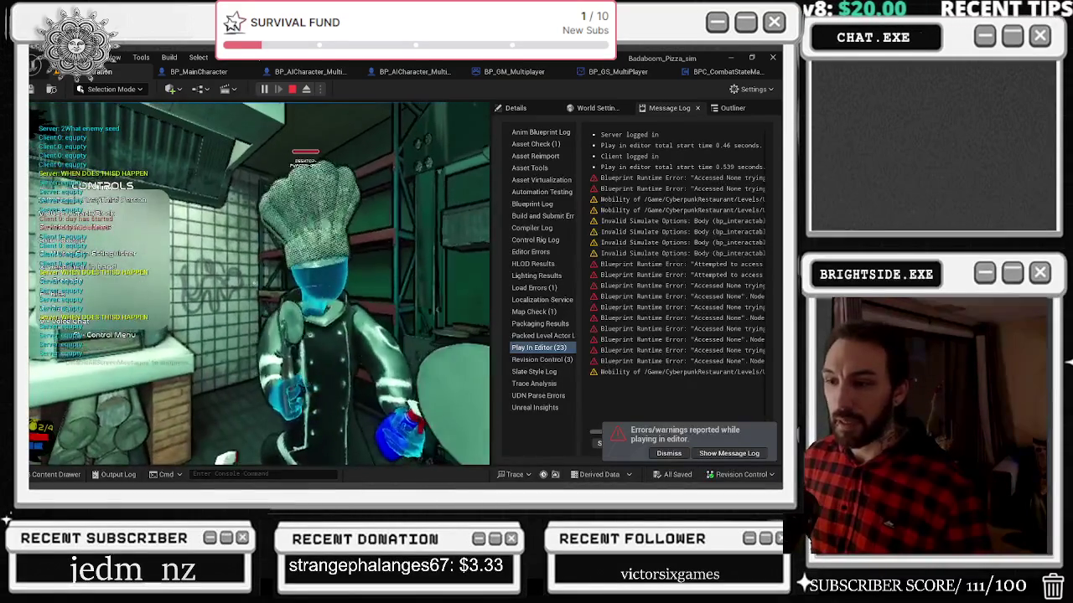
{"action": "key", "text": "Escape"}
Step: Restart the playtest and switch to third person, which crashes the editor
{"action": "left_click", "coordinate": [265, 91]}
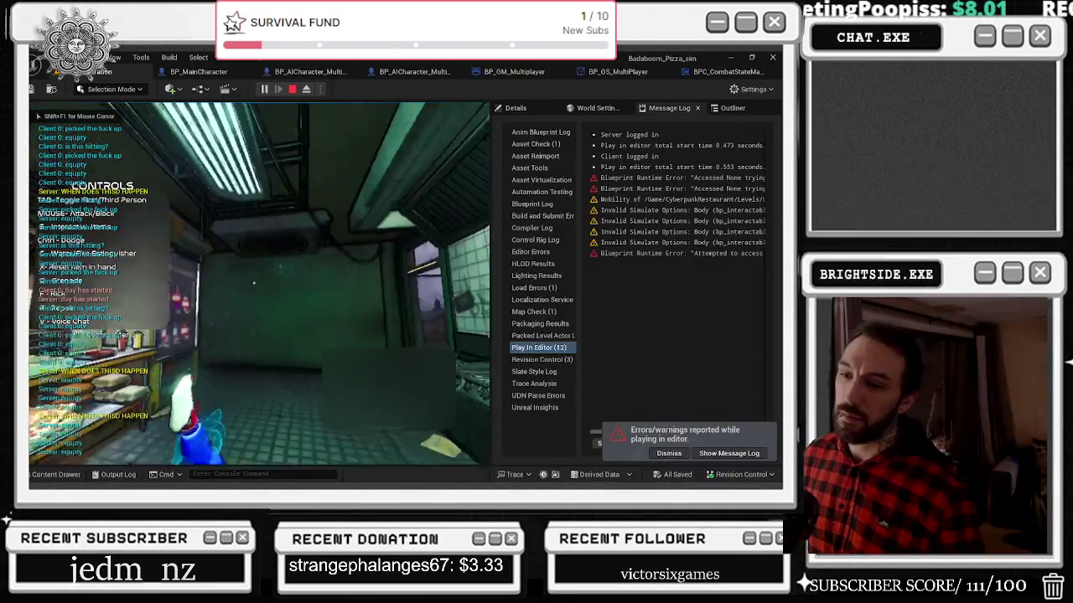
{"action": "key", "text": "t"}
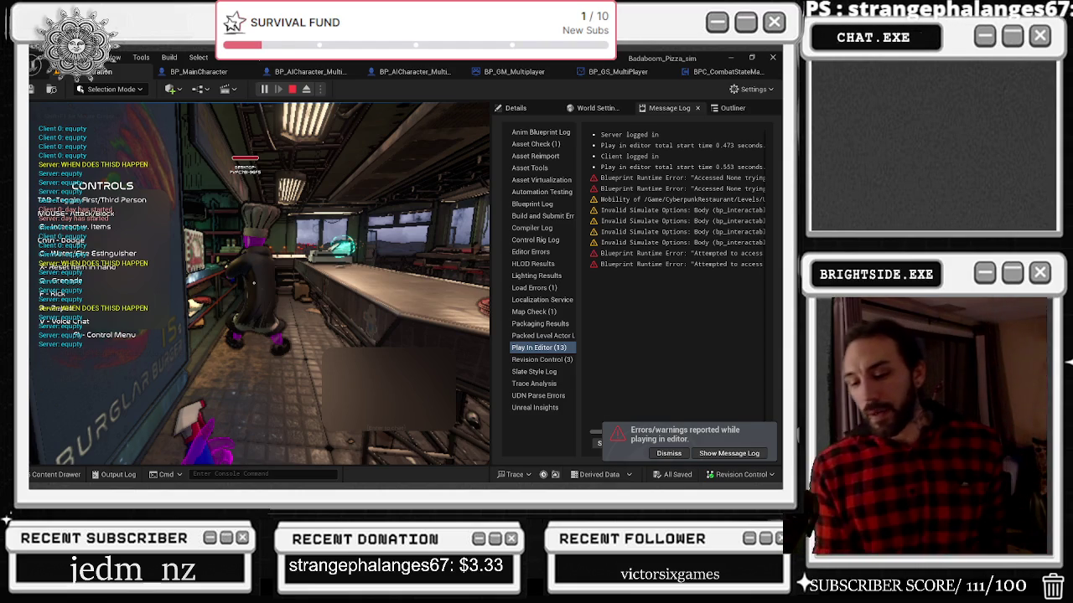
{"action": "key", "text": "alt+Tab"}
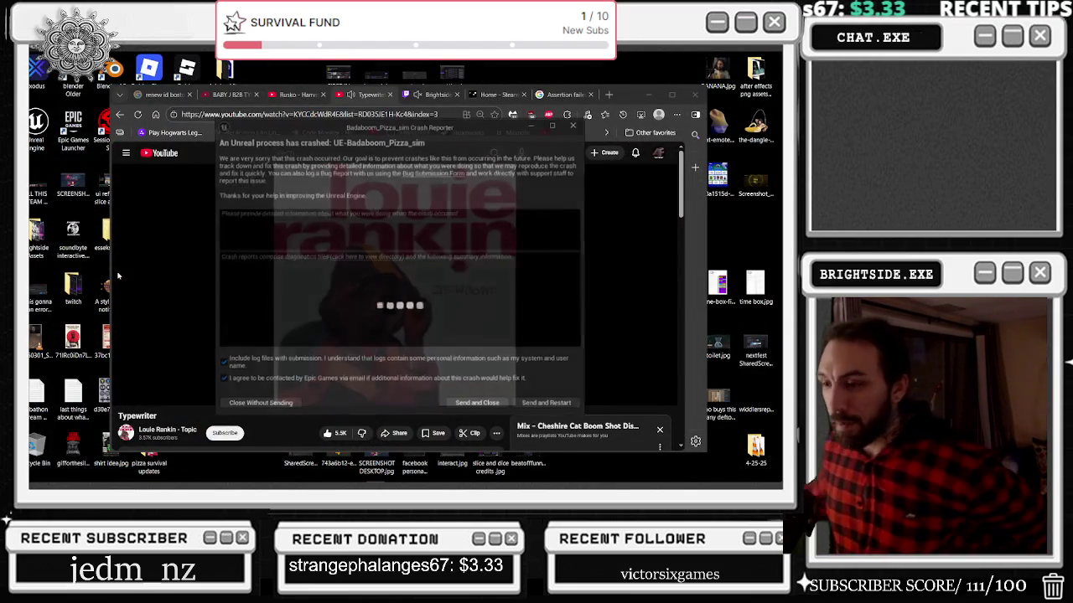
Step: Send the crash report and restart, waiting for Badaboom_Pizza_sim to relaunch
{"action": "left_click", "coordinate": [565, 407]}
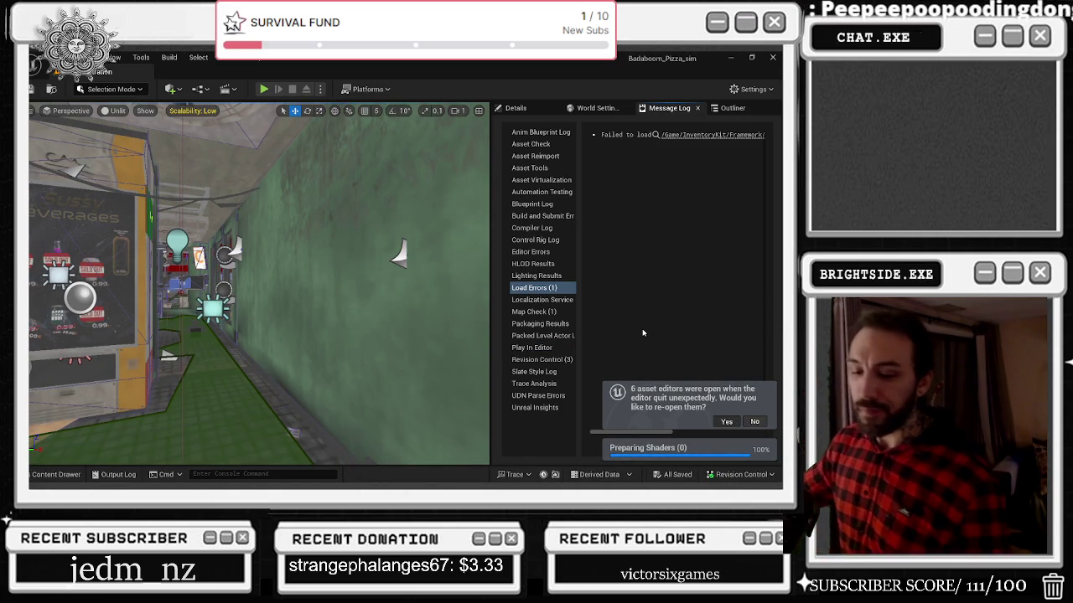
{"action": "key", "text": "alt+Tab"}
{"action": "key", "text": "alt+Tab"}
{"action": "key", "text": "alt+Tab"}
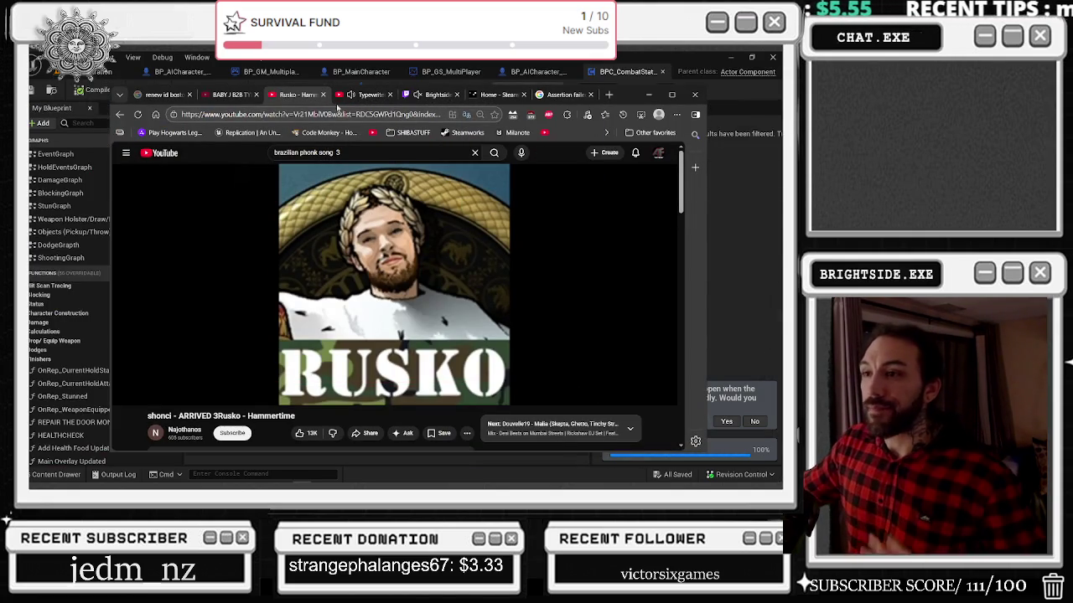
Step: Close the Typewriter tab, play the Rusko Hammertime video, and minimize the browser
{"action": "left_click", "coordinate": [395, 95]}
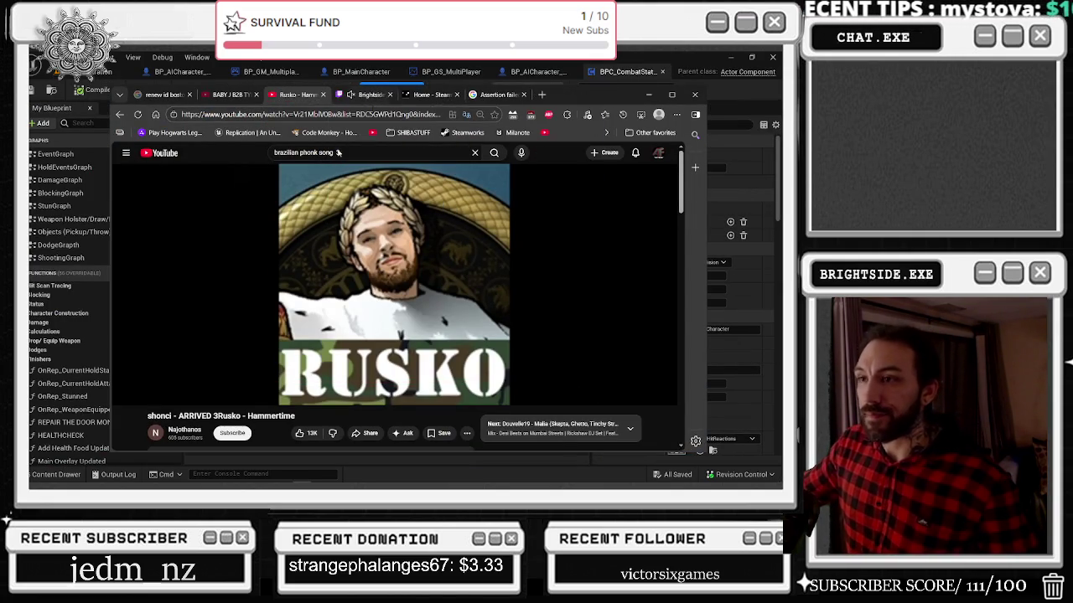
{"action": "left_click", "coordinate": [124, 394]}
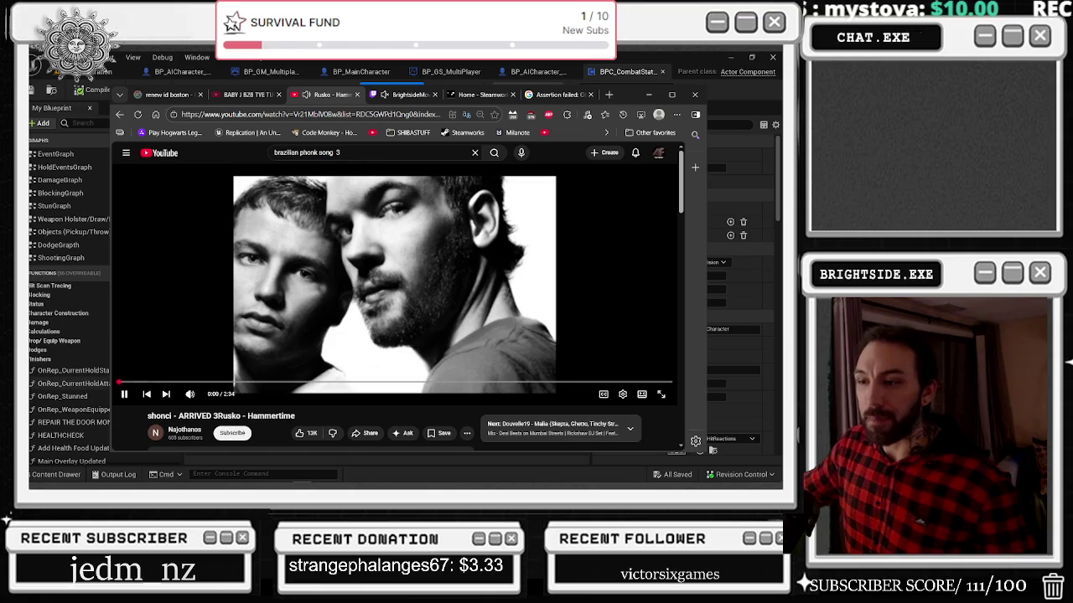
{"action": "left_click", "coordinate": [649, 94]}
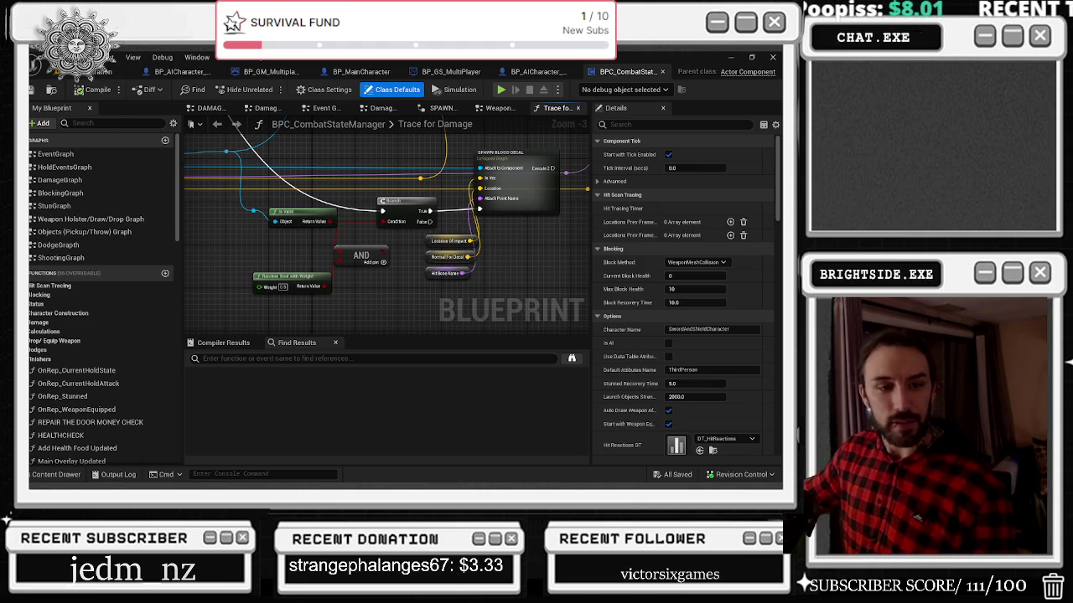
Step: Return to the level editor and fly the viewport camera toward the shelves
{"action": "key", "text": "alt+Tab"}
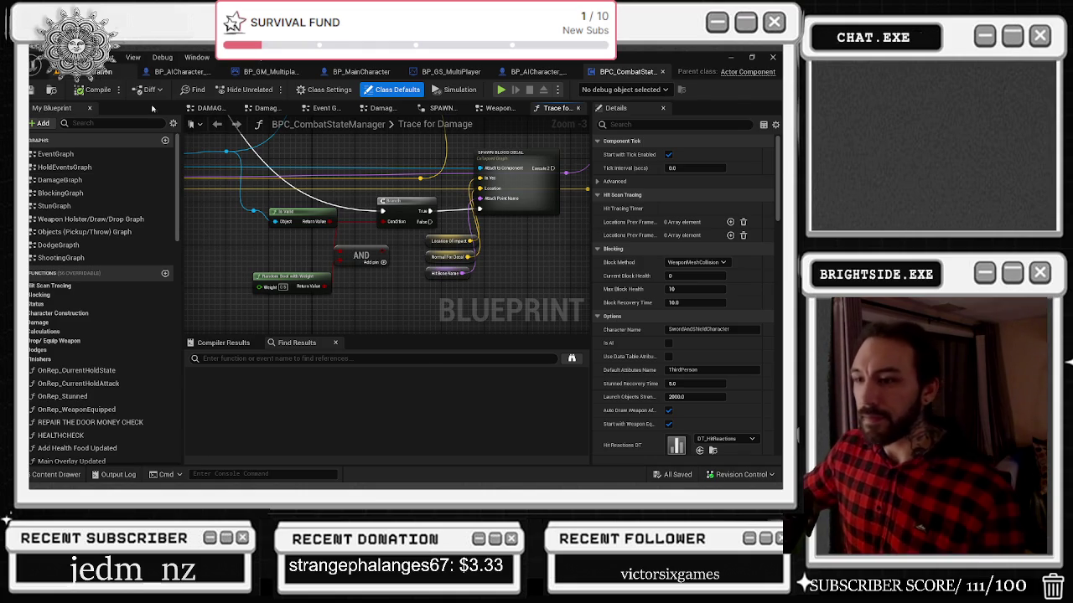
{"action": "key", "text": "alt+Tab"}
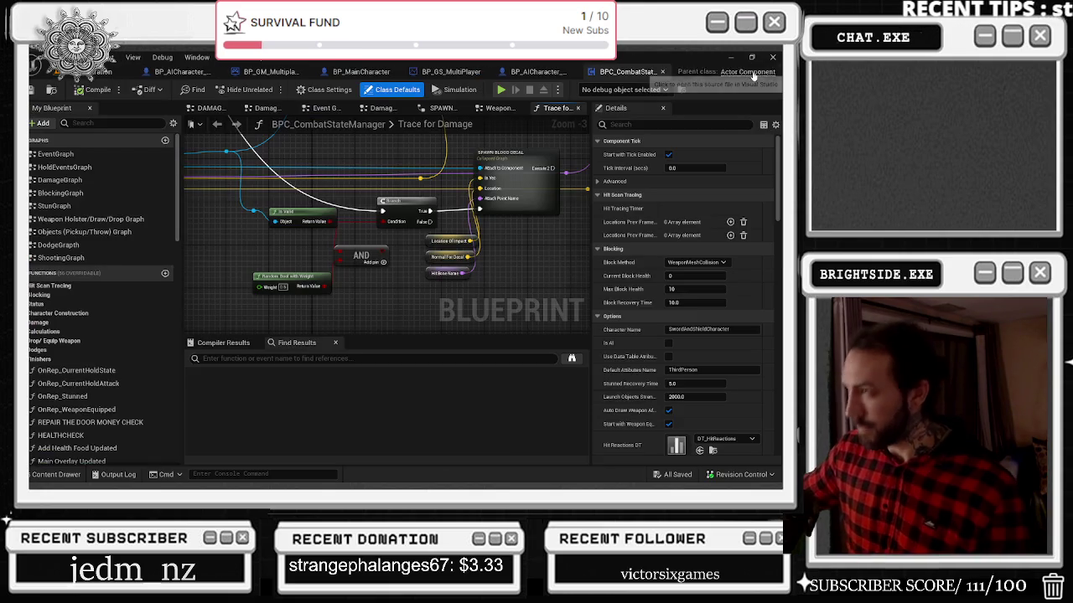
{"action": "left_click", "coordinate": [721, 72]}
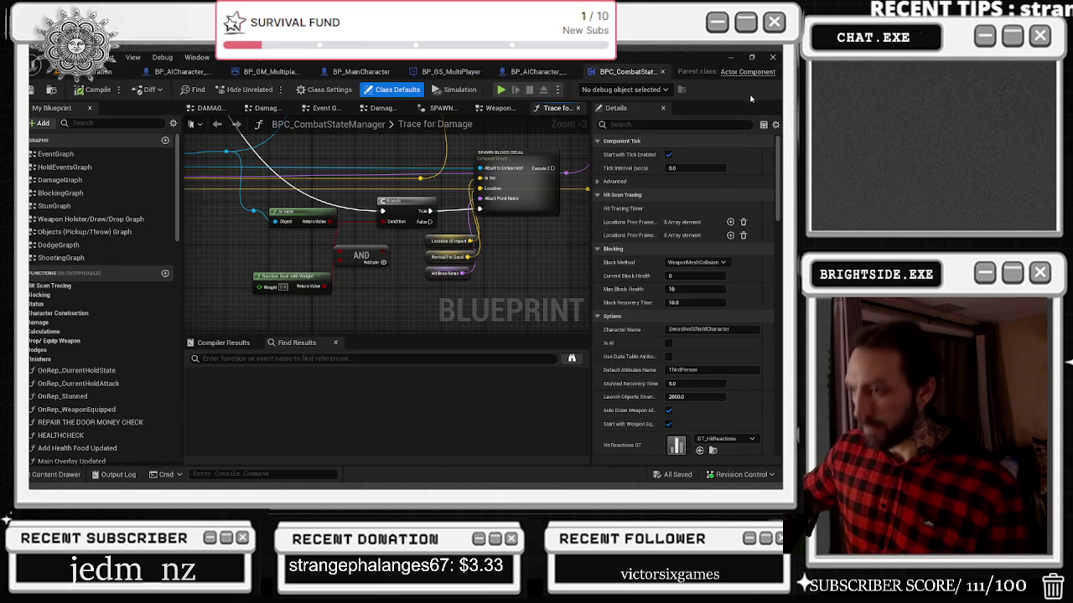
{"action": "left_click", "coordinate": [117, 71]}
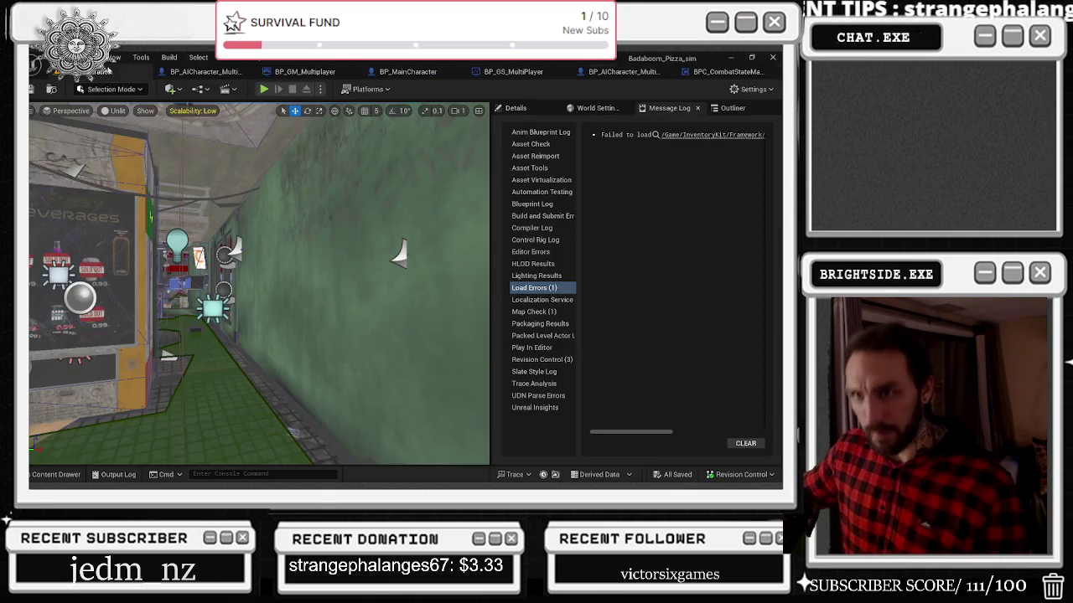
{"action": "mouse_move", "coordinate": [260, 285]}
{"action": "left_mouse_down"}
{"action": "mouse_move", "coordinate": [243, 272]}
{"action": "mouse_move", "coordinate": [265, 267]}
{"action": "left_mouse_up"}
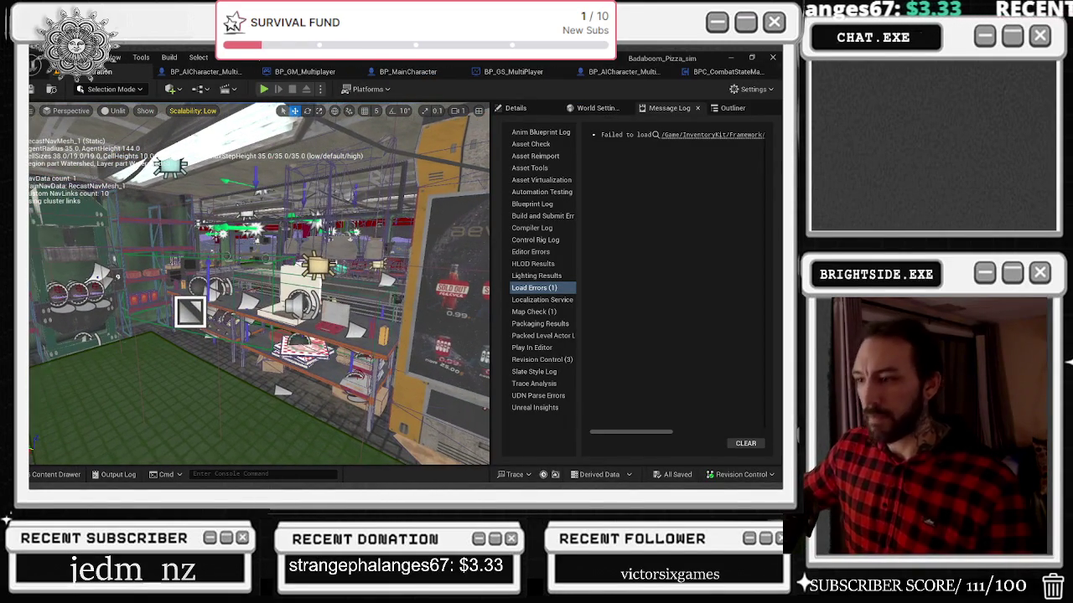
{"action": "key", "text": "alt+Tab"}
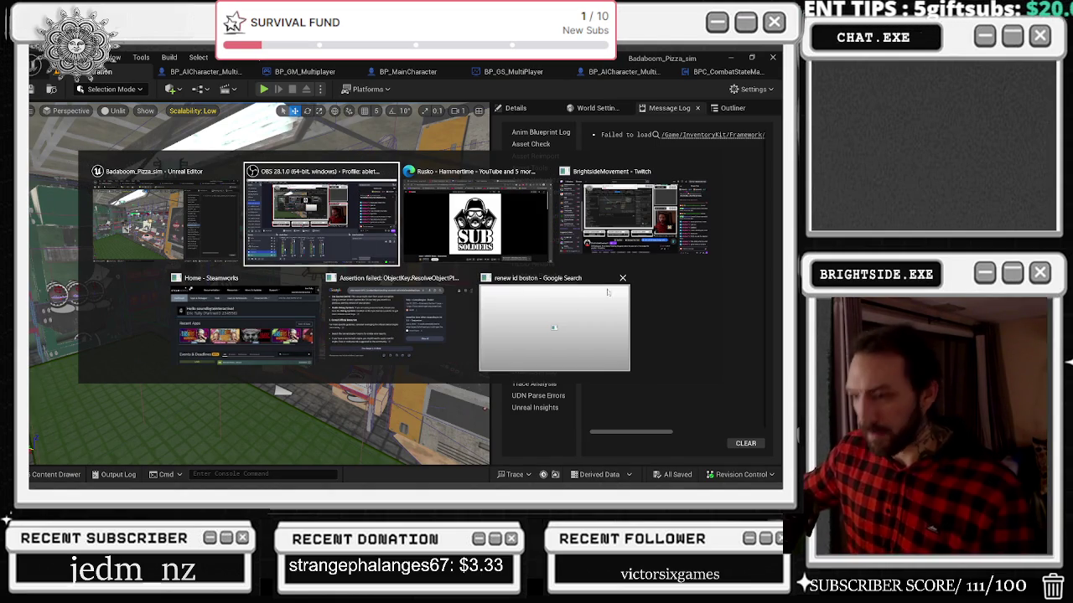
{"action": "key", "text": "Escape"}
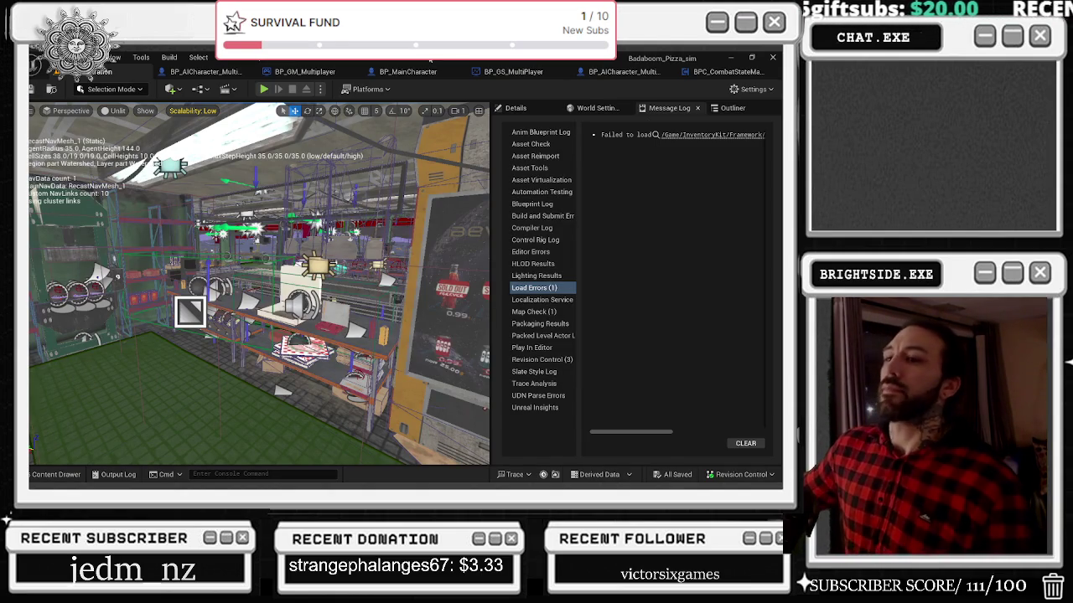
Step: Look over BPC_CombatStateManager and BP_AICharacter_Multiplayer_boss, then start a playtest with Alt+P
{"action": "left_click", "coordinate": [708, 72]}
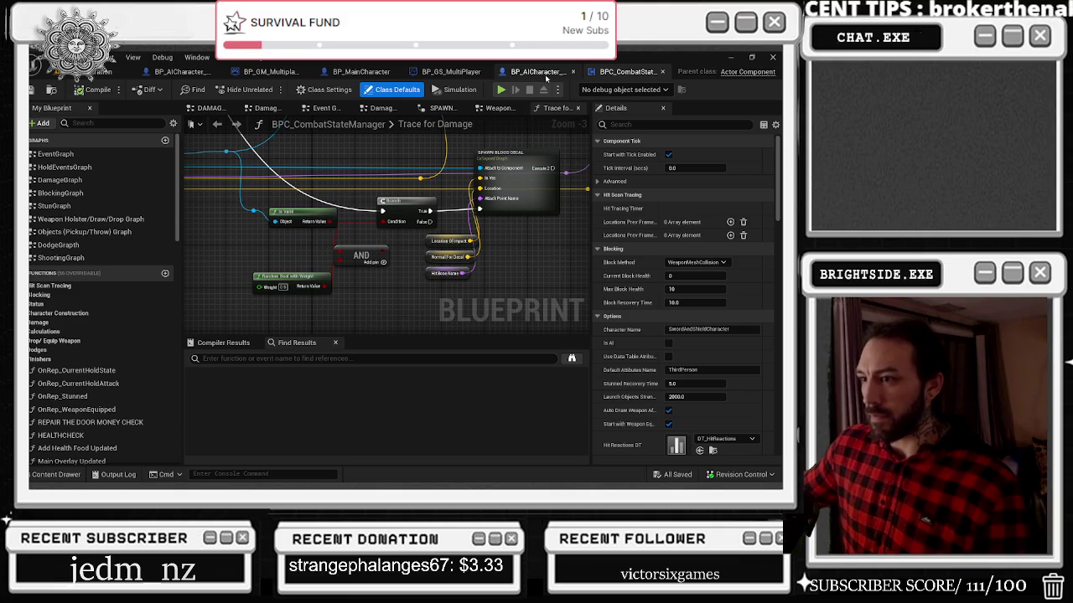
{"action": "left_click", "coordinate": [538, 72]}
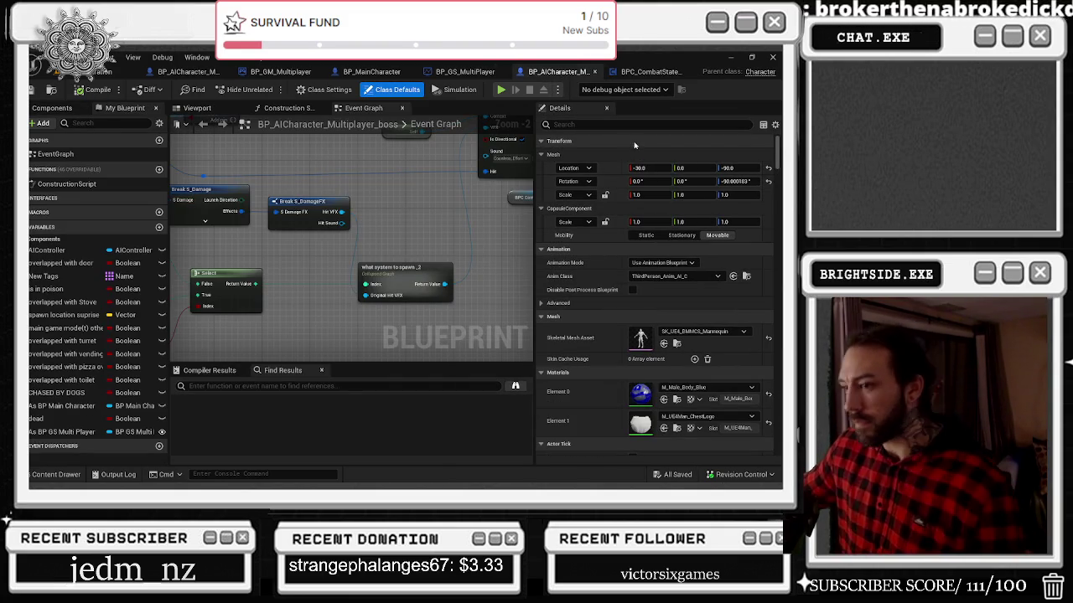
{"action": "scroll", "coordinate": [496, 216], "scroll_direction": "down", "scroll_amount": 3}
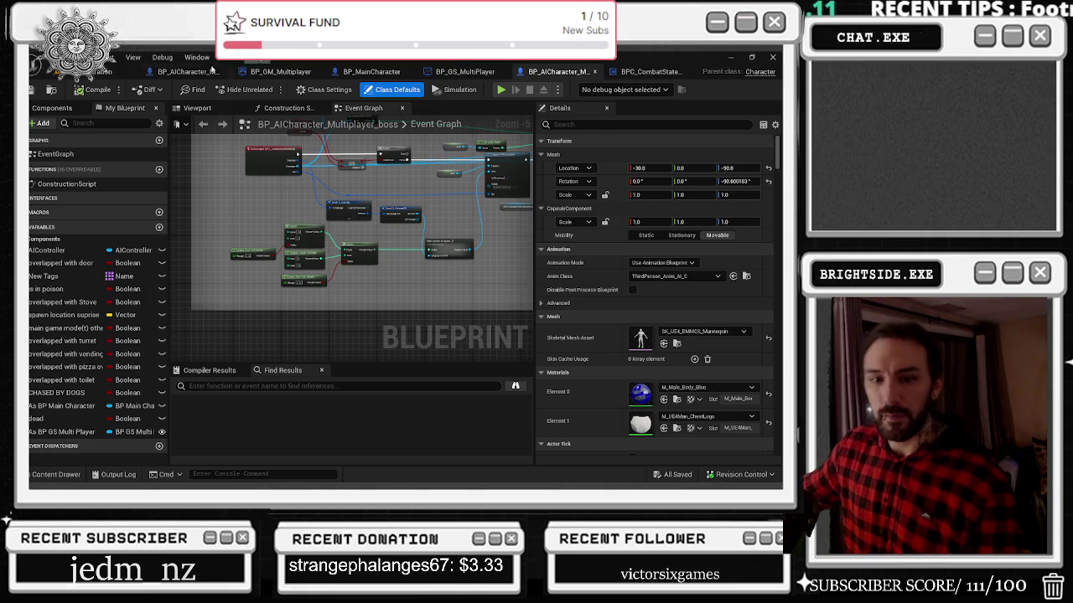
{"action": "key", "text": "alt+p"}
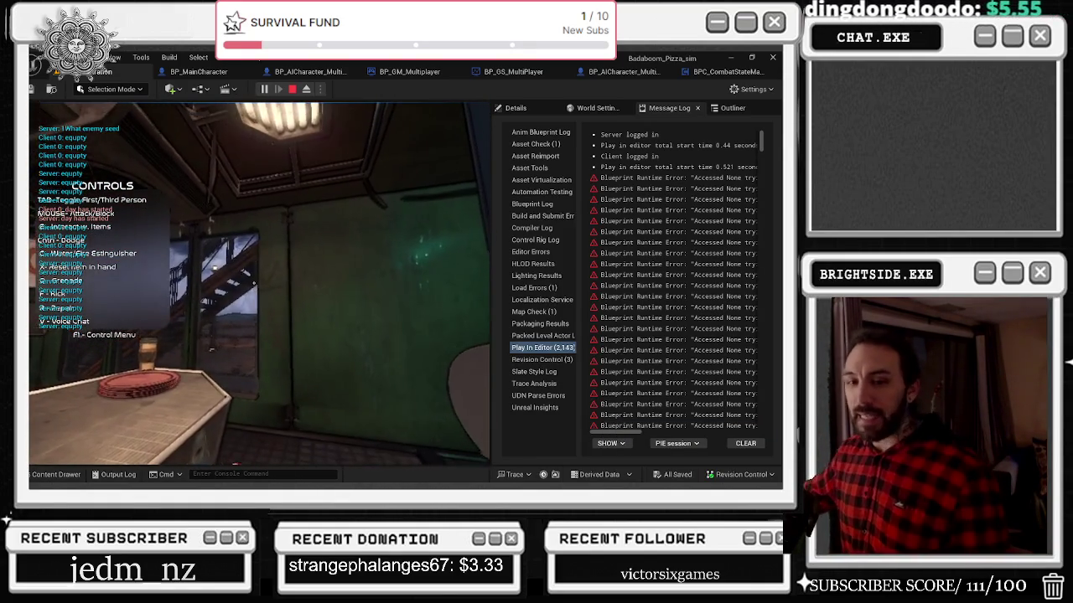
Step: Run two short playtests, releasing and recapturing the mouse and walking toward the tiled wall
{"action": "key", "text": "Escape"}
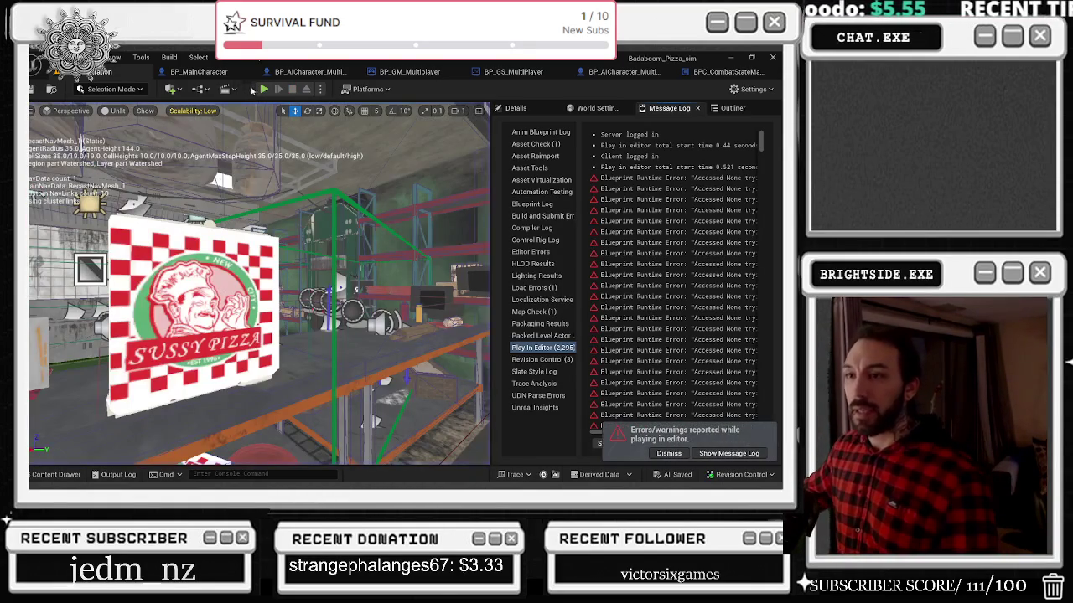
{"action": "left_click", "coordinate": [264, 90]}
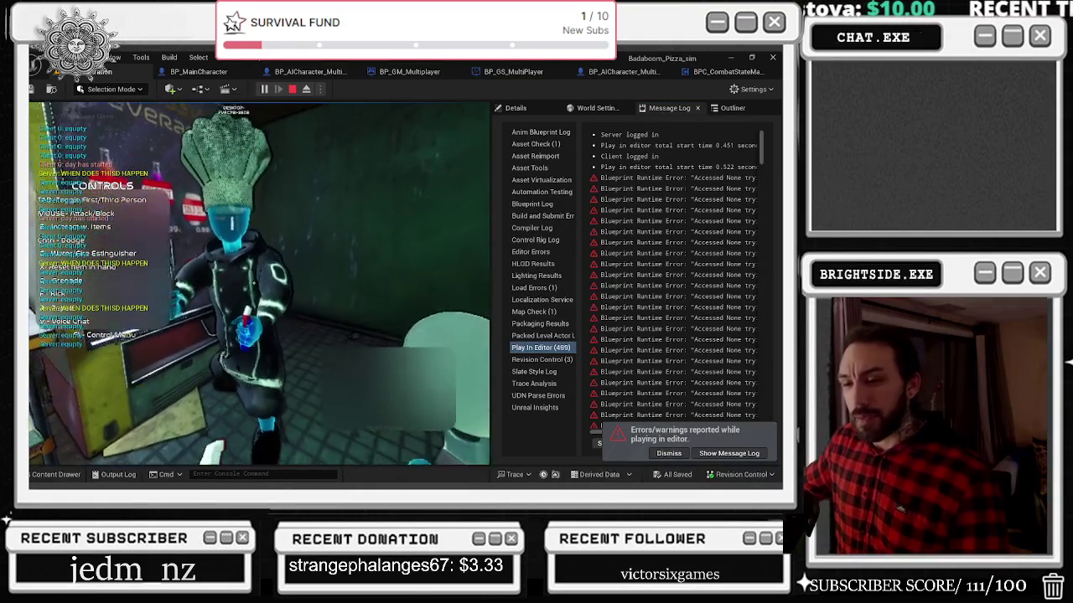
{"action": "key", "text": "shift+F1"}
{"action": "left_click", "coordinate": [377, 335]}
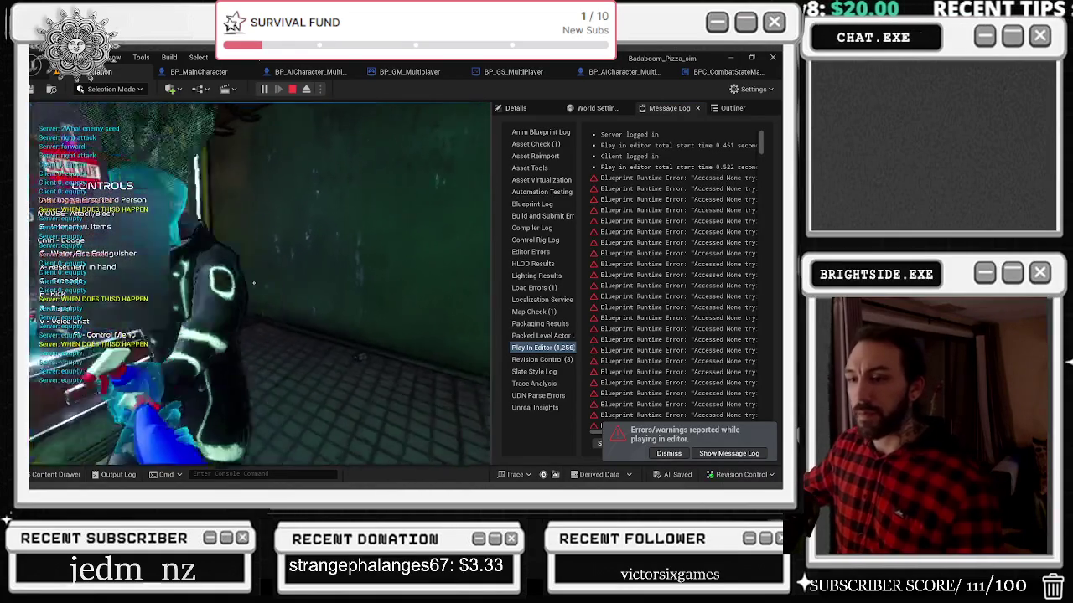
{"action": "key", "text": "Escape"}
{"action": "left_click", "coordinate": [263, 89]}
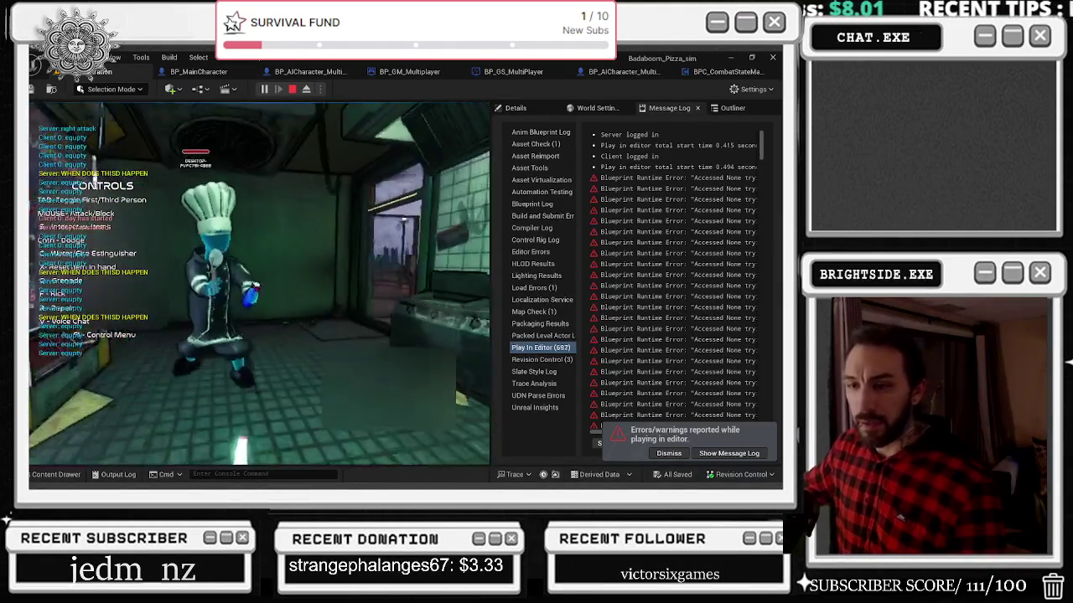
{"action": "key", "text": "w"}
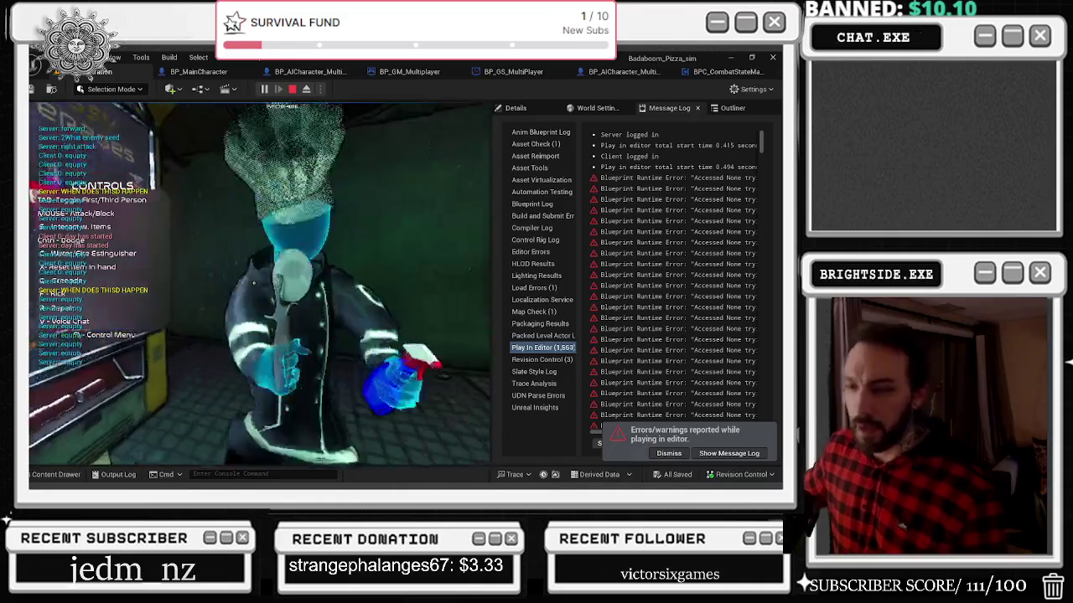
{"action": "key", "text": "Escape"}
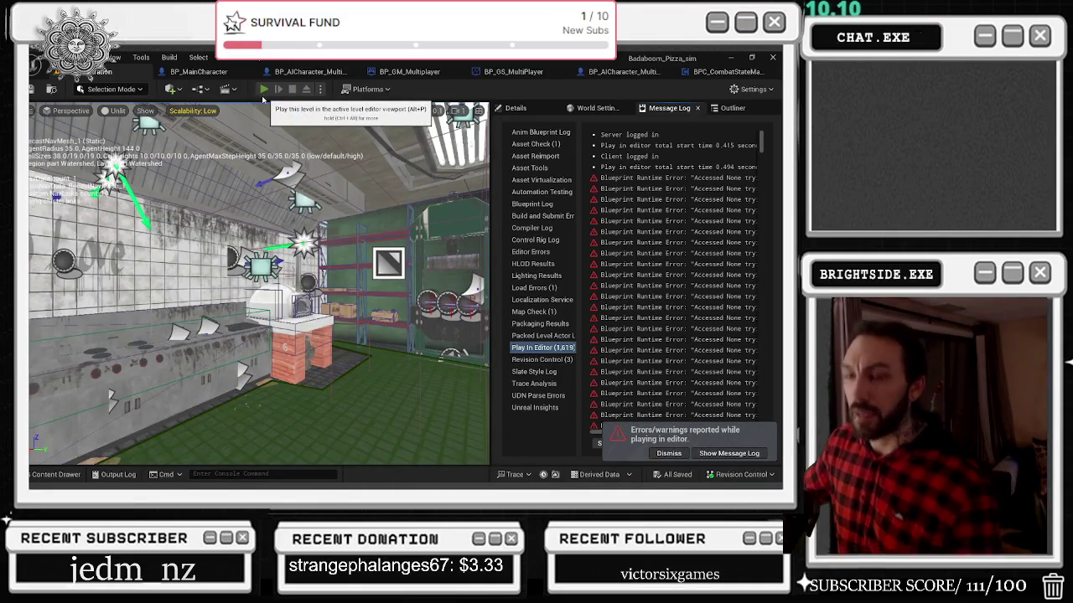
Step: Run two more playtests toward the storage shelves, then stop and open BP_MainCharacter
{"action": "left_click", "coordinate": [263, 98]}
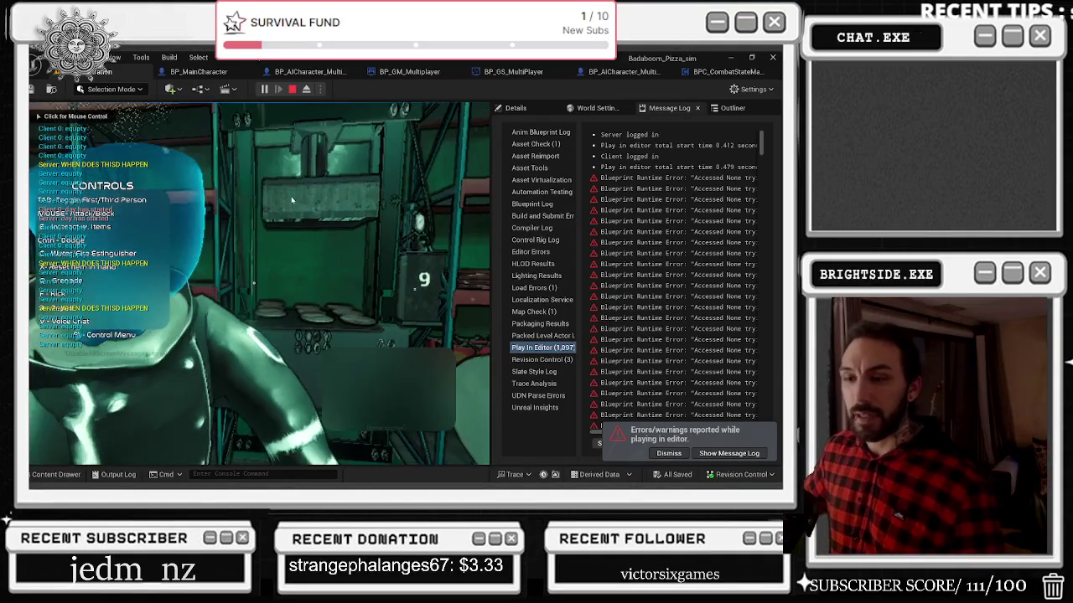
{"action": "key", "text": "Escape"}
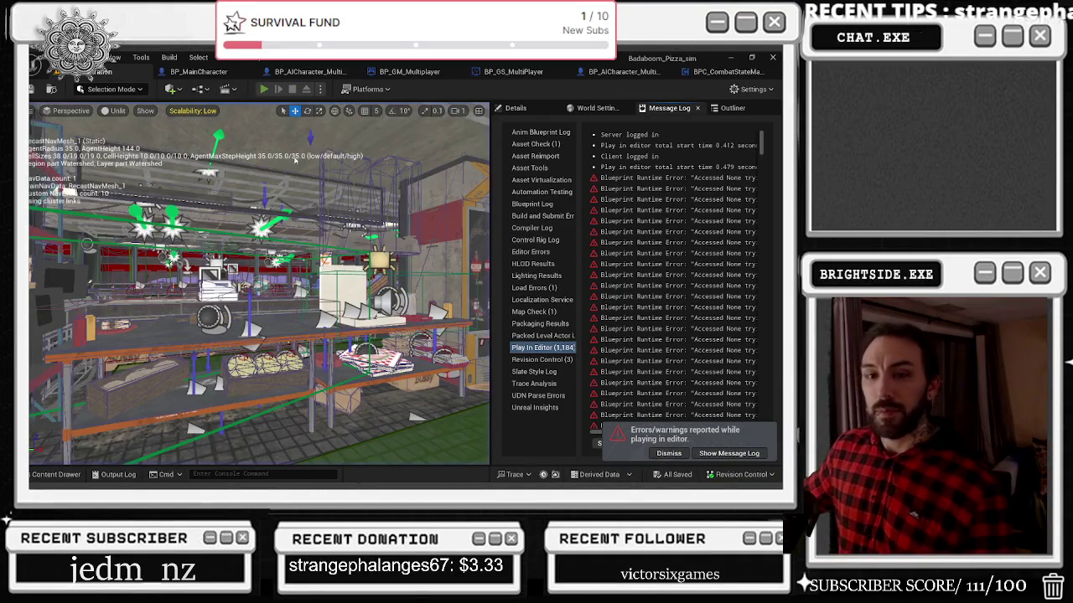
{"action": "key", "text": "alt+p"}
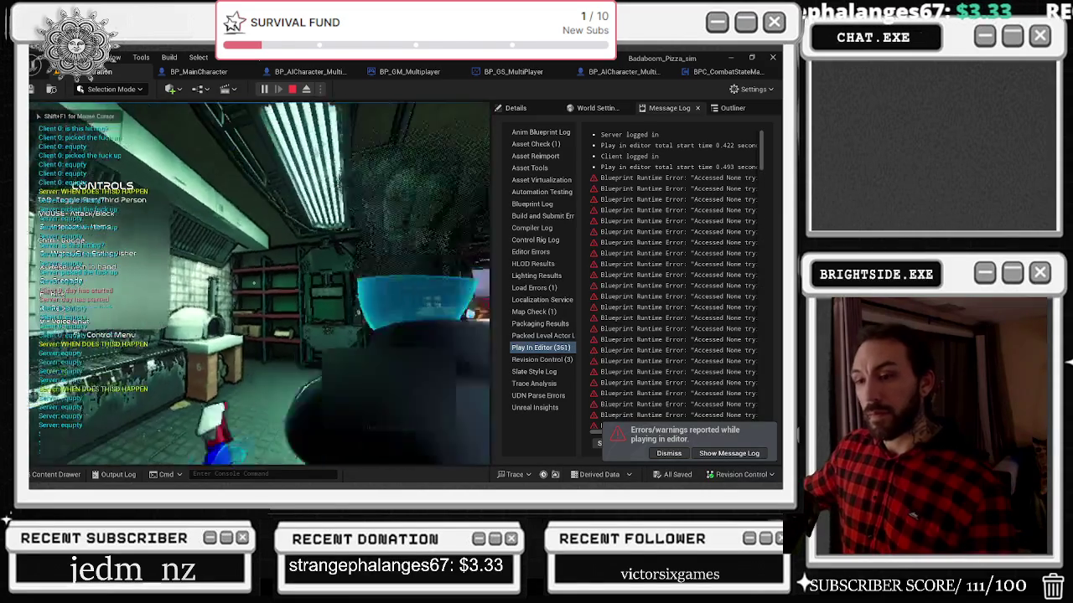
{"action": "key", "text": "w"}
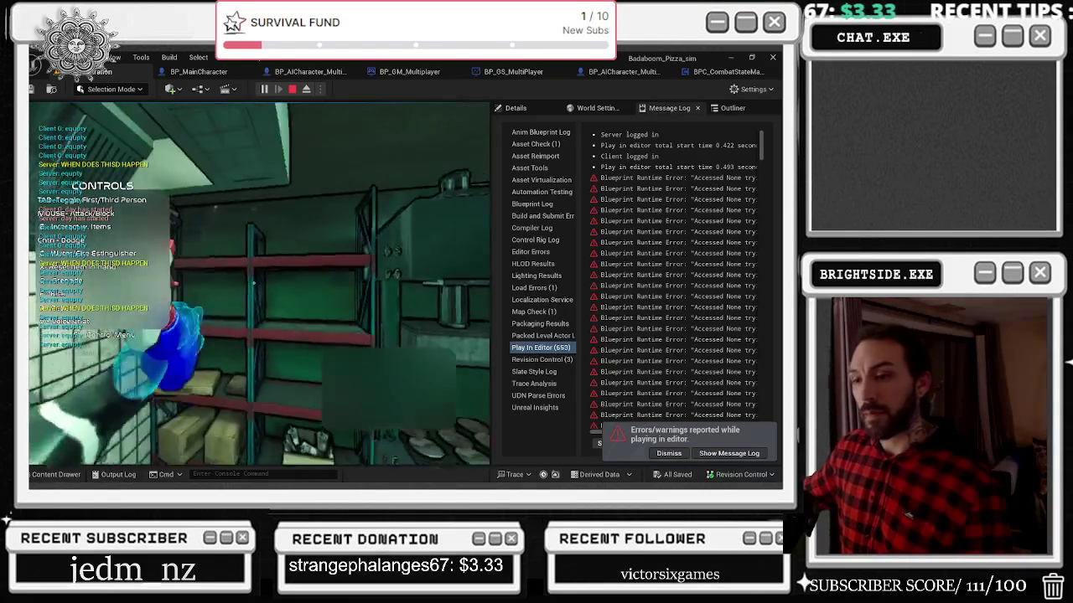
{"action": "key", "text": "w"}
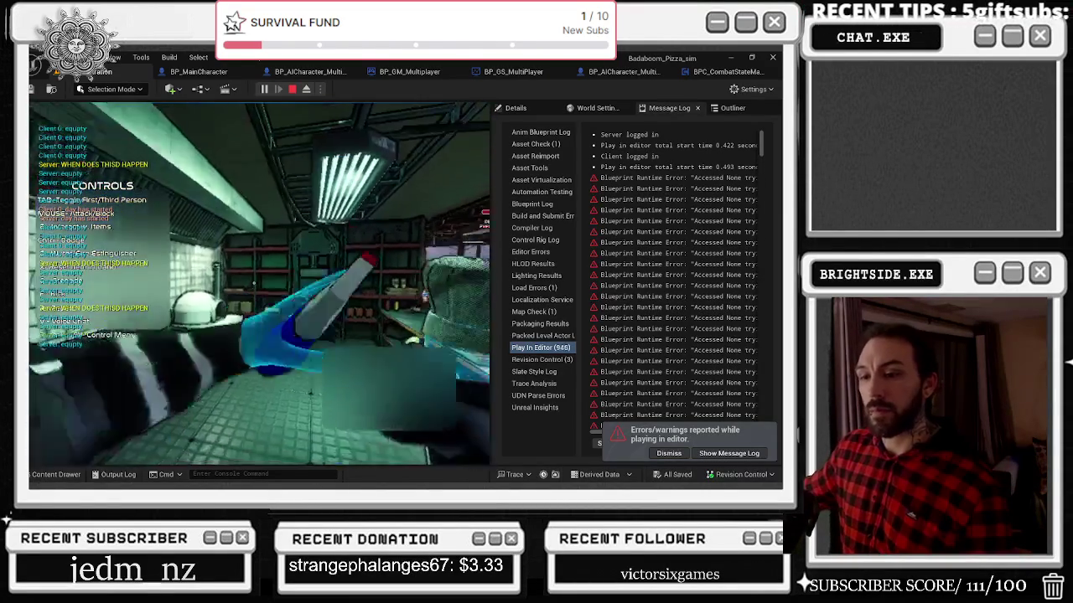
{"action": "left_click", "coordinate": [260, 285]}
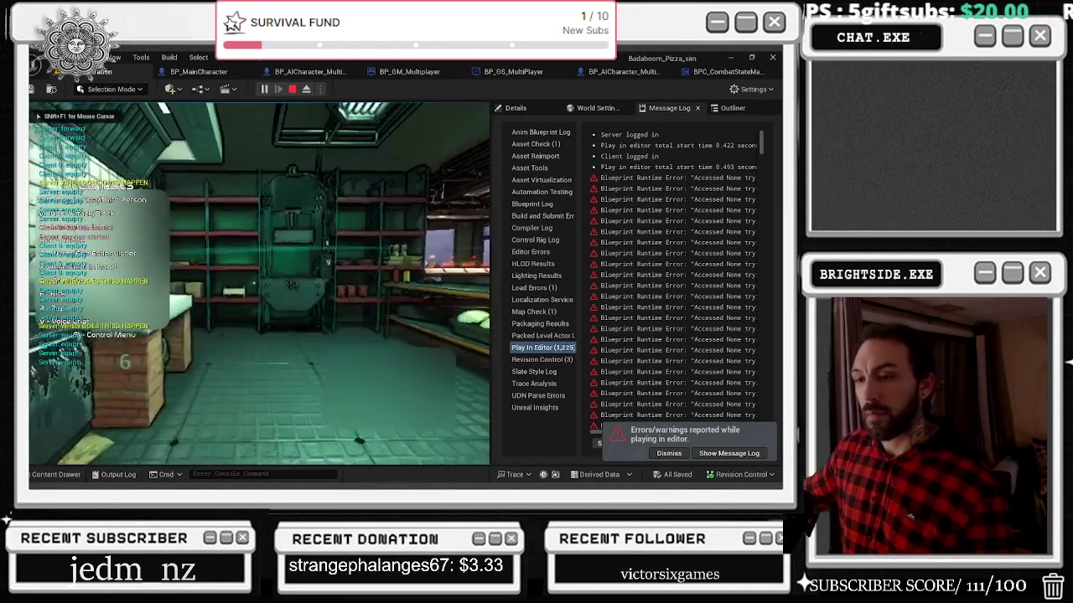
{"action": "key", "text": "Escape"}
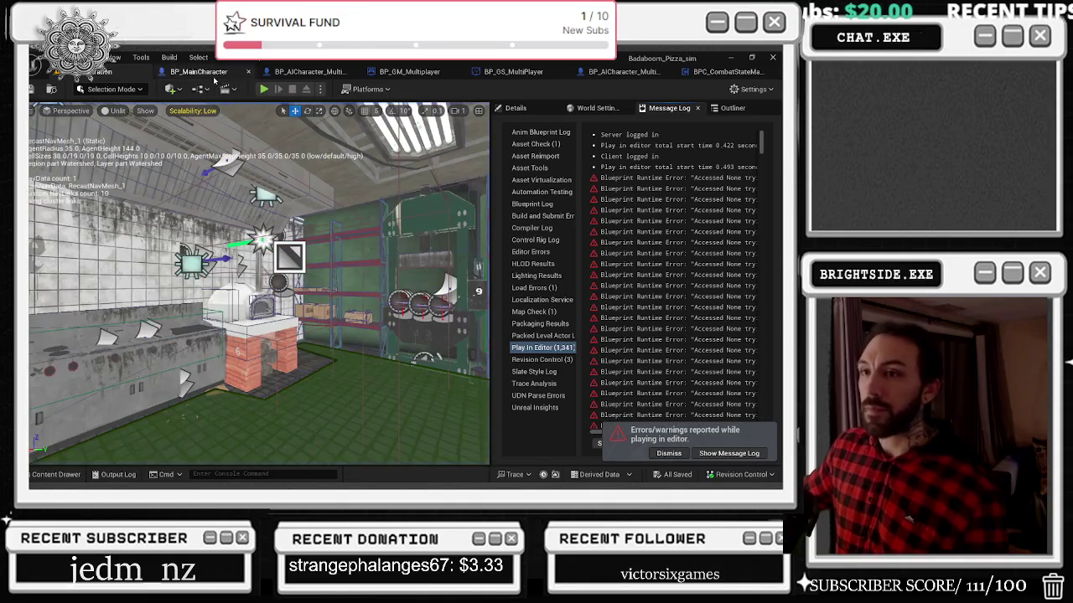
{"action": "left_click", "coordinate": [210, 73]}
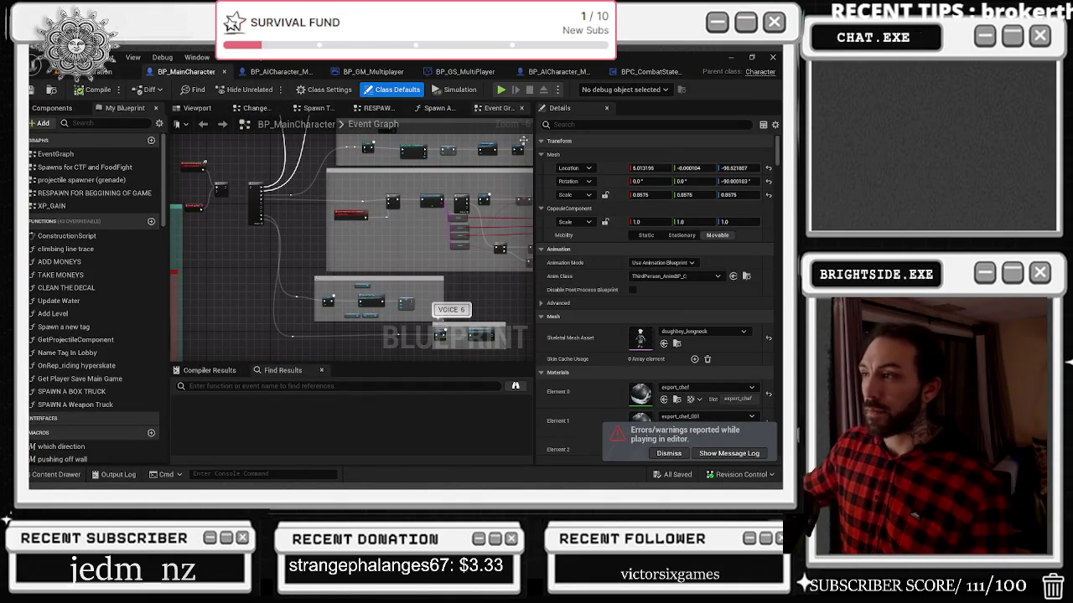
Step: Check BPC_CombatStateManager, zoom into BP_MainCharacter's graph, then return to the level
{"action": "left_click", "coordinate": [651, 74]}
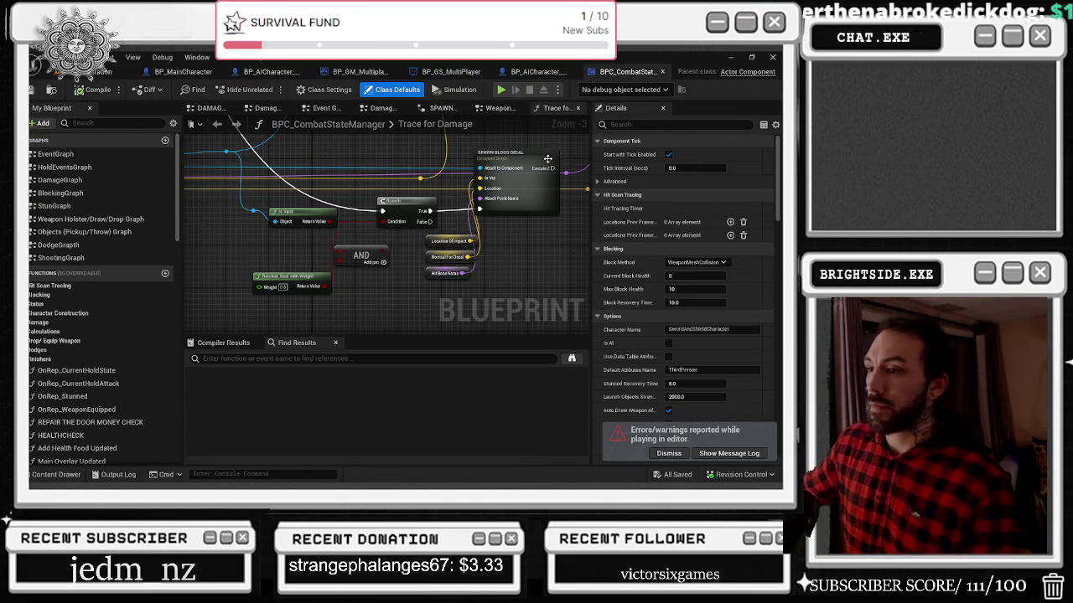
{"action": "left_click", "coordinate": [198, 72]}
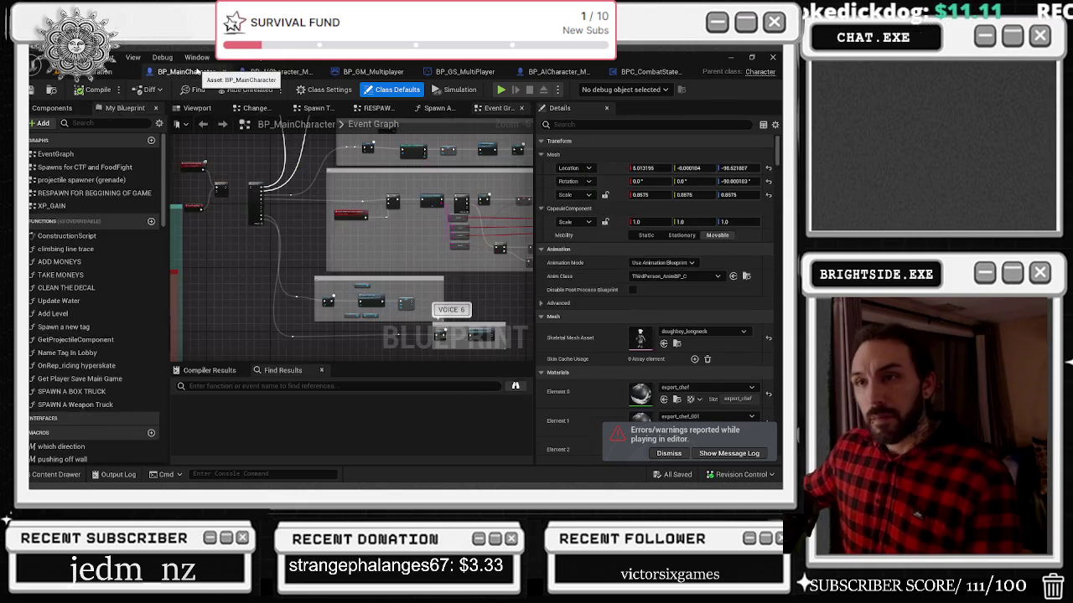
{"action": "scroll", "coordinate": [239, 179], "scroll_direction": "up", "scroll_amount": 5}
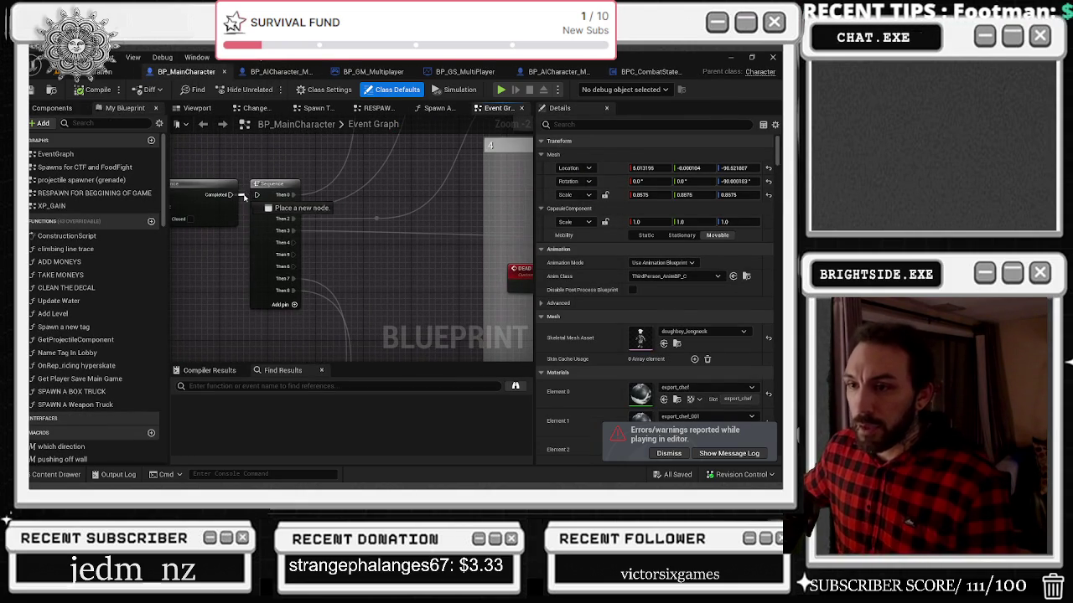
{"action": "left_click", "coordinate": [106, 76]}
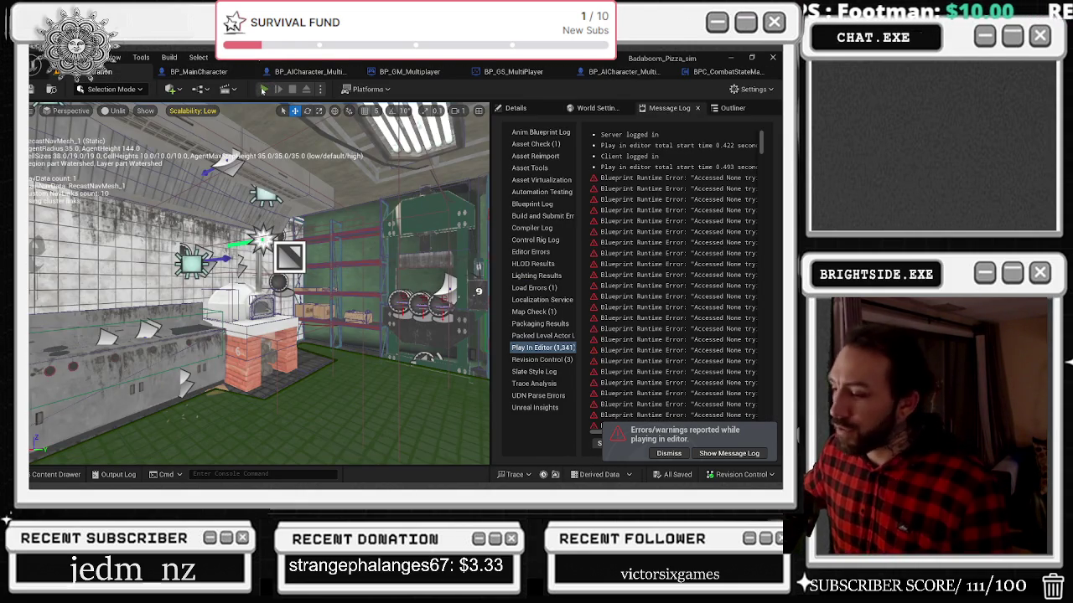
Step: Playtest twice, then connect the Completed output to the Sequence node in BP_MainCharacter
{"action": "key", "text": "alt+p"}
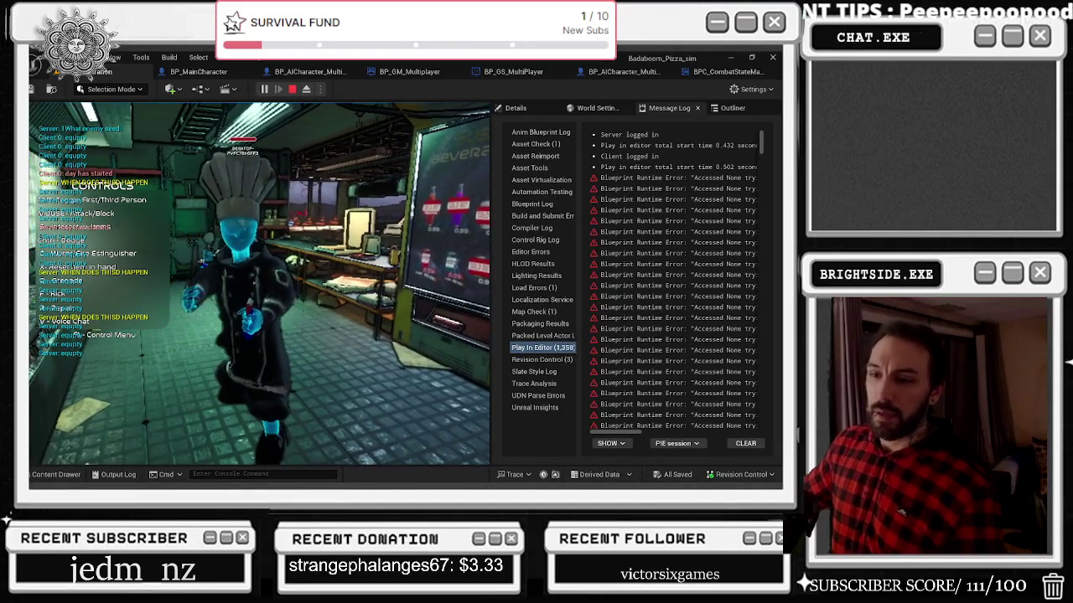
{"action": "key", "text": "Escape"}
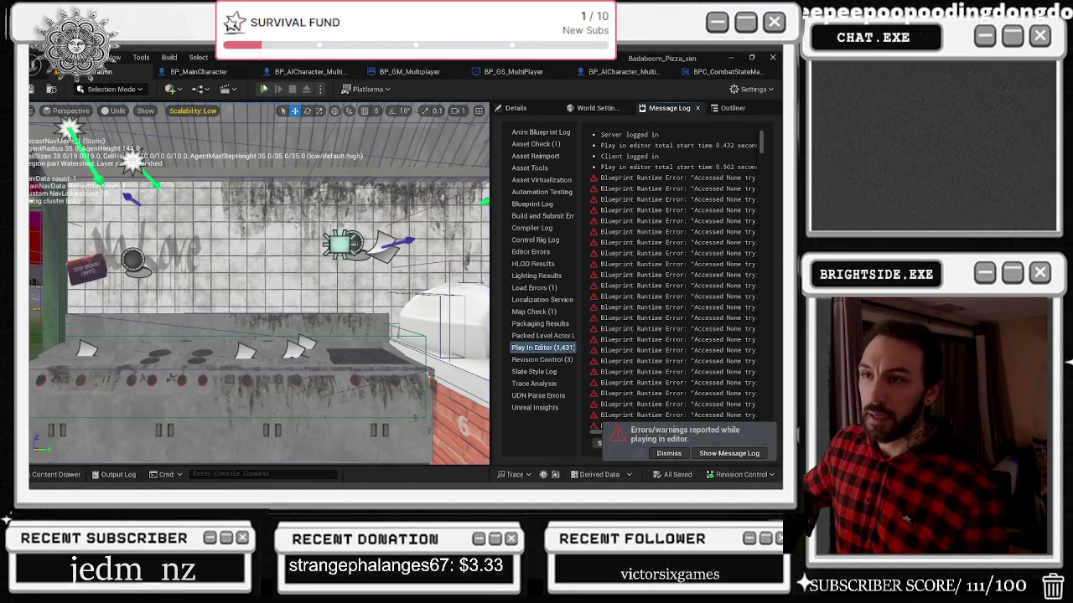
{"action": "key", "text": "alt+p"}
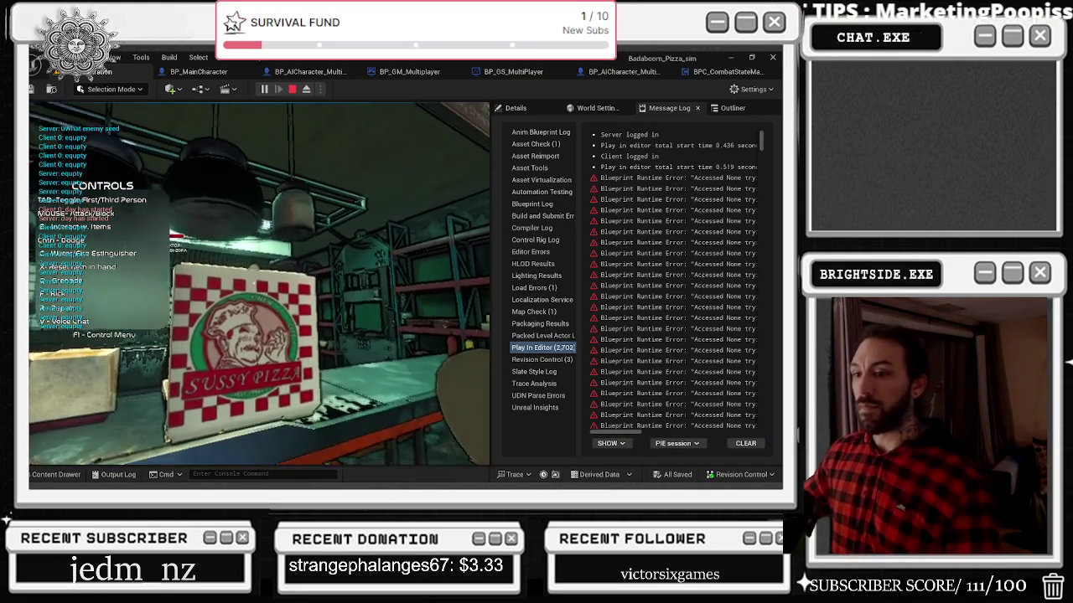
{"action": "key", "text": "F1"}
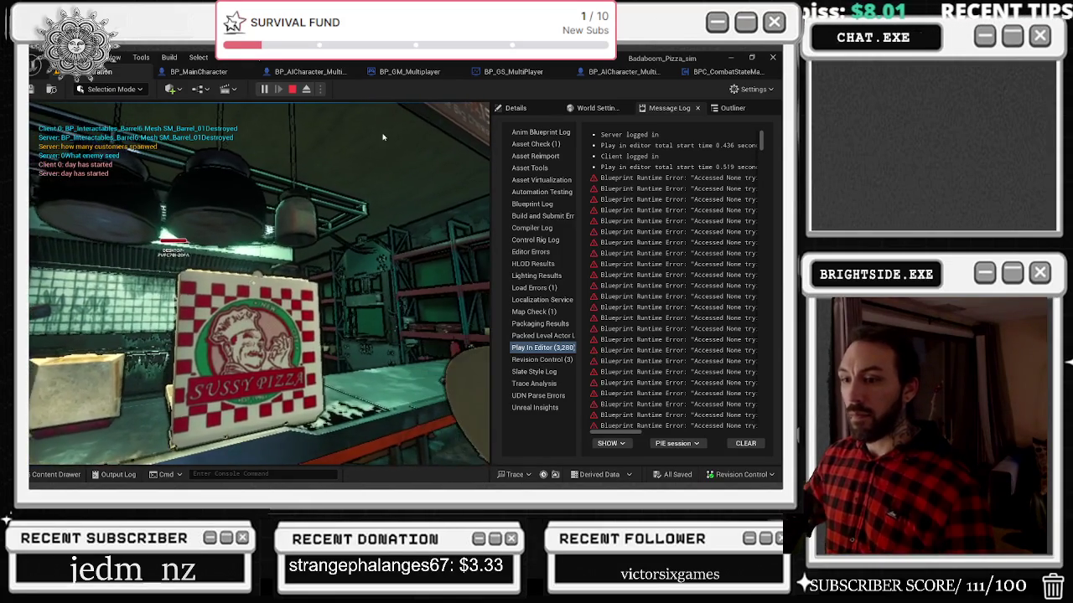
{"action": "key", "text": "Escape"}
{"action": "left_click", "coordinate": [184, 74]}
{"action": "left_click_drag", "start_coordinate": [231, 194], "coordinate": [256, 195]}
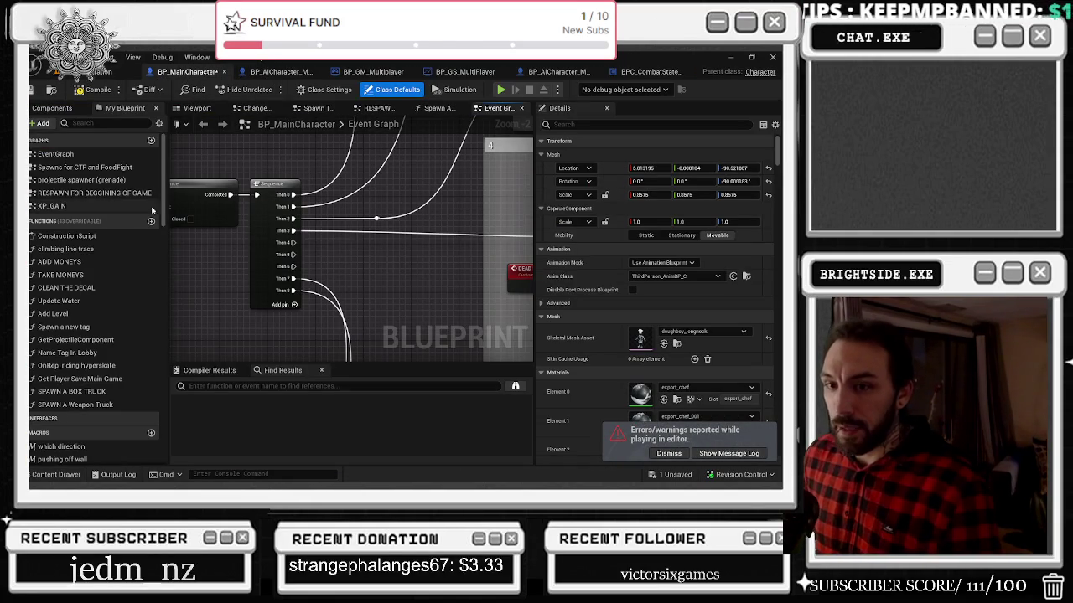
Step: Select the SpringArm component and nudge its Location X to about -7.93
{"action": "left_click", "coordinate": [52, 108]}
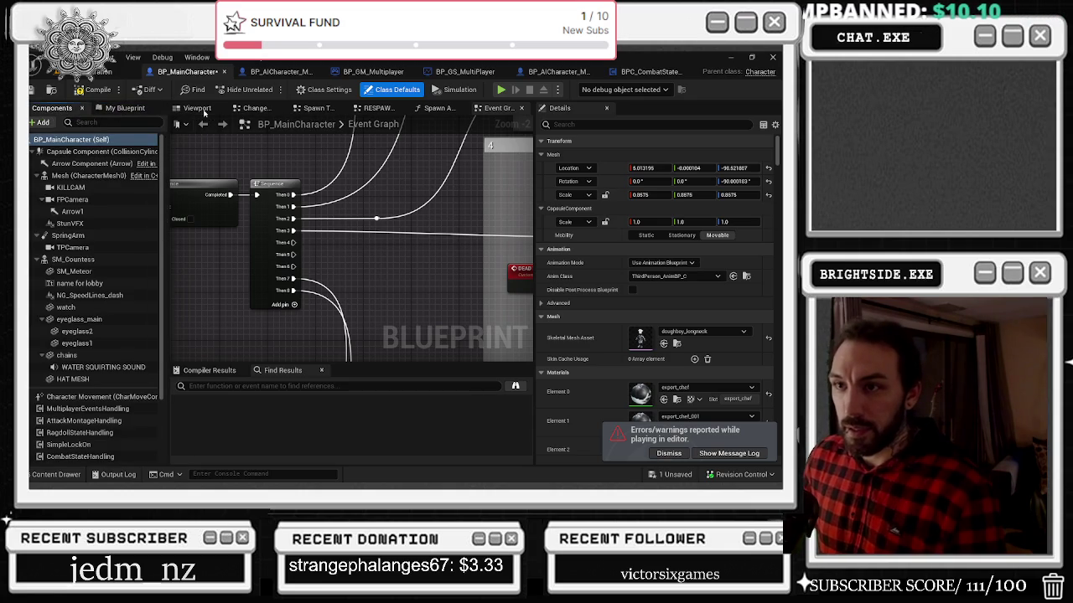
{"action": "left_click", "coordinate": [197, 109]}
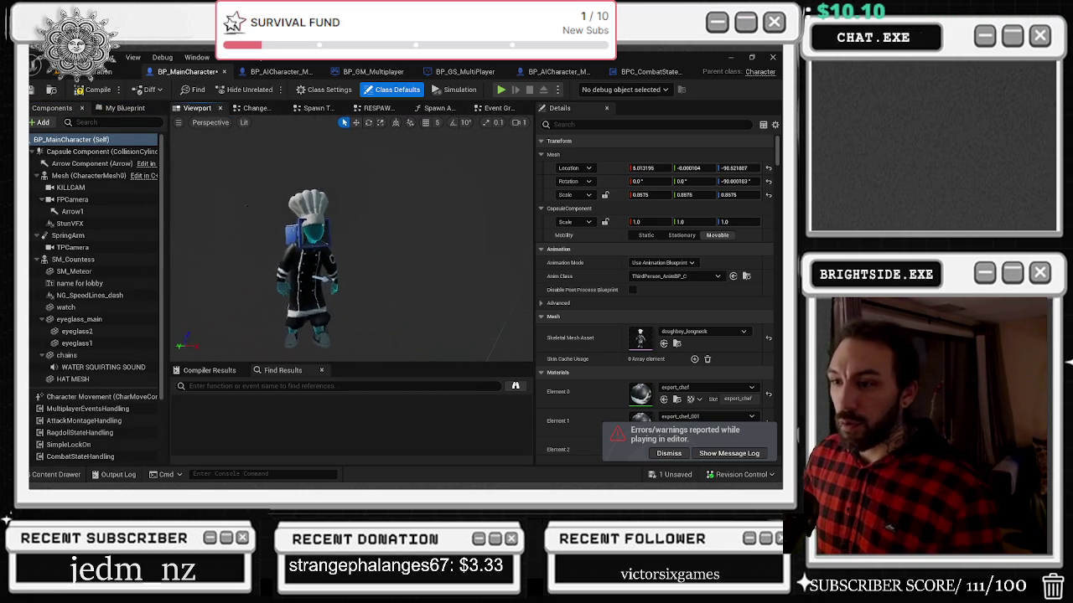
{"action": "left_click", "coordinate": [82, 237]}
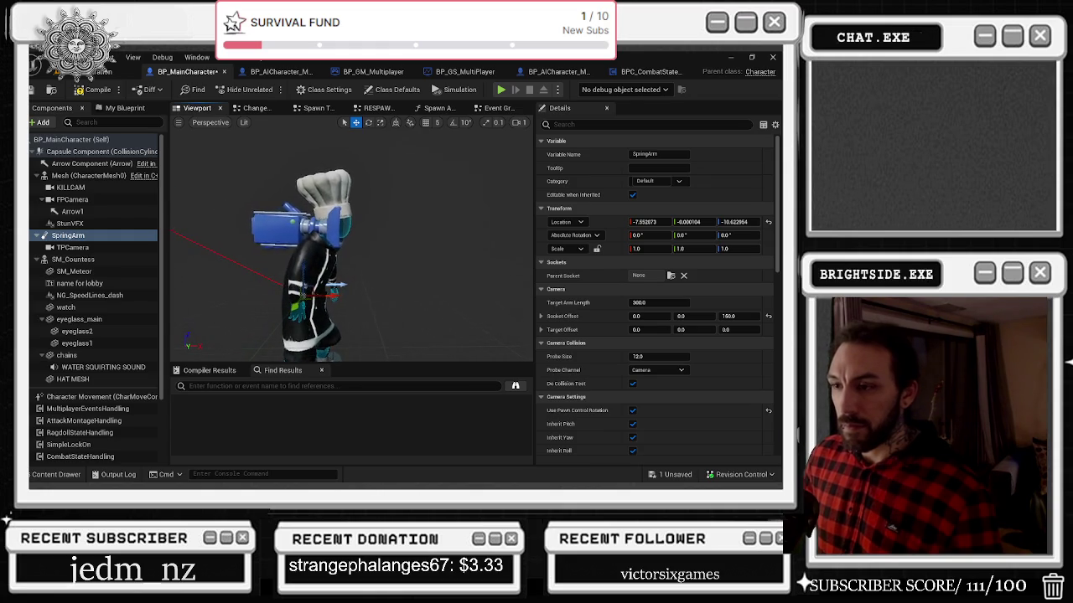
{"action": "left_click_drag", "start_coordinate": [331, 287], "coordinate": [329, 295]}
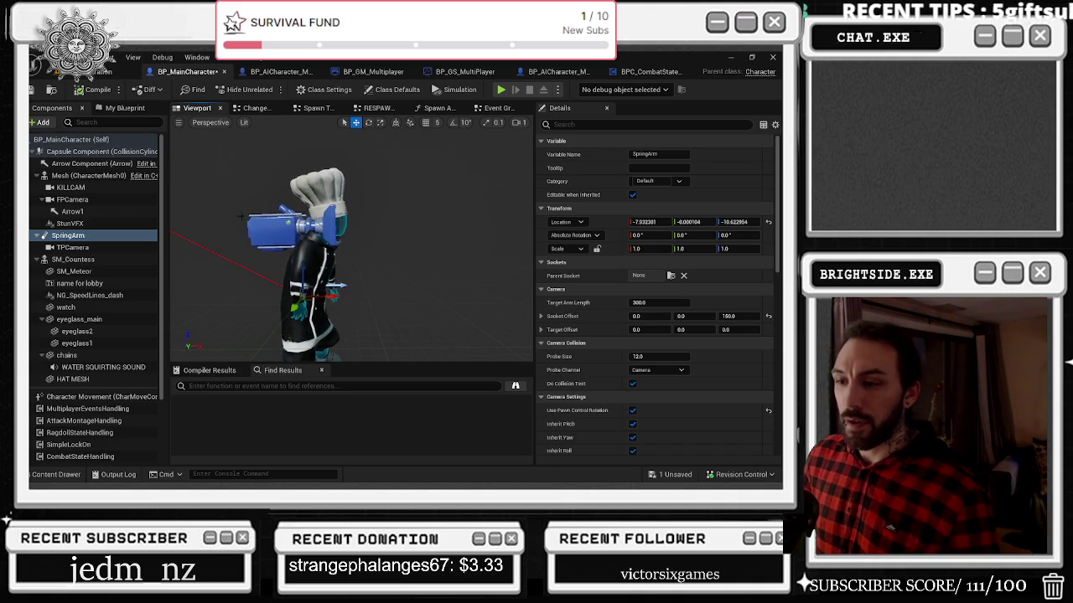
Step: Save the modified BP_MainCharacter package from the level editor
{"action": "left_click", "coordinate": [117, 71]}
{"action": "left_click_drag", "start_coordinate": [453, 123], "coordinate": [503, 124]}
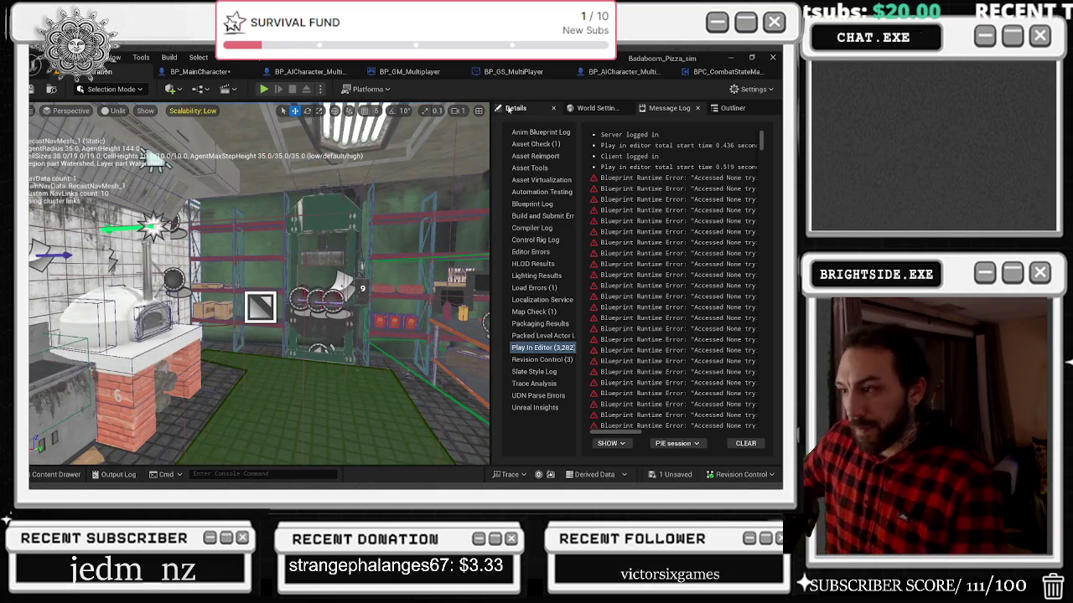
{"action": "left_click", "coordinate": [673, 474]}
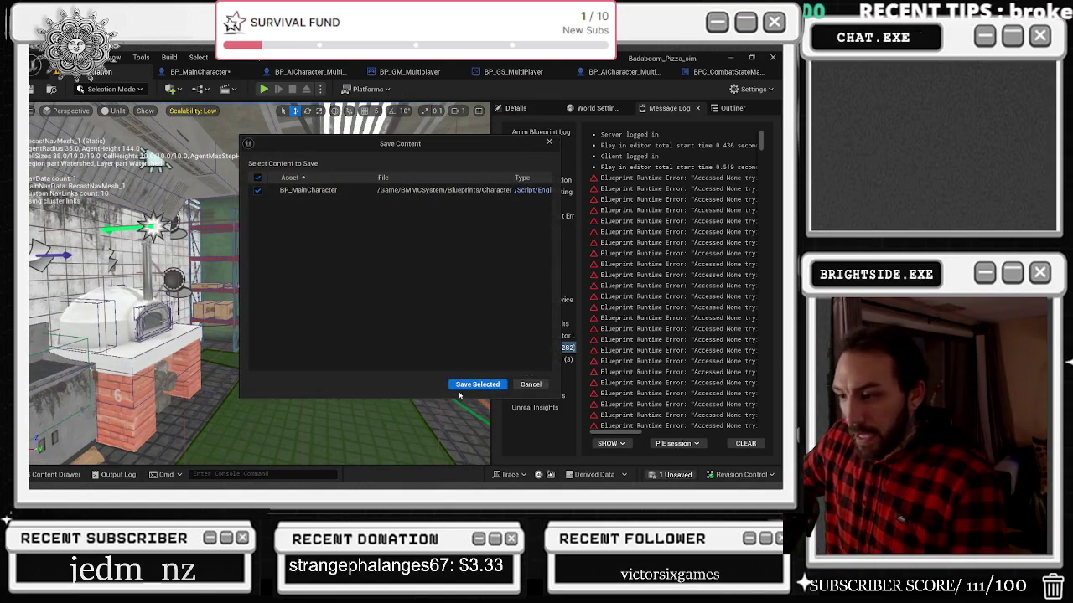
{"action": "left_click", "coordinate": [474, 385]}
Step: Close the four extra function graph tabs, pulling the Event Graph into its own window
{"action": "left_click", "coordinate": [220, 73]}
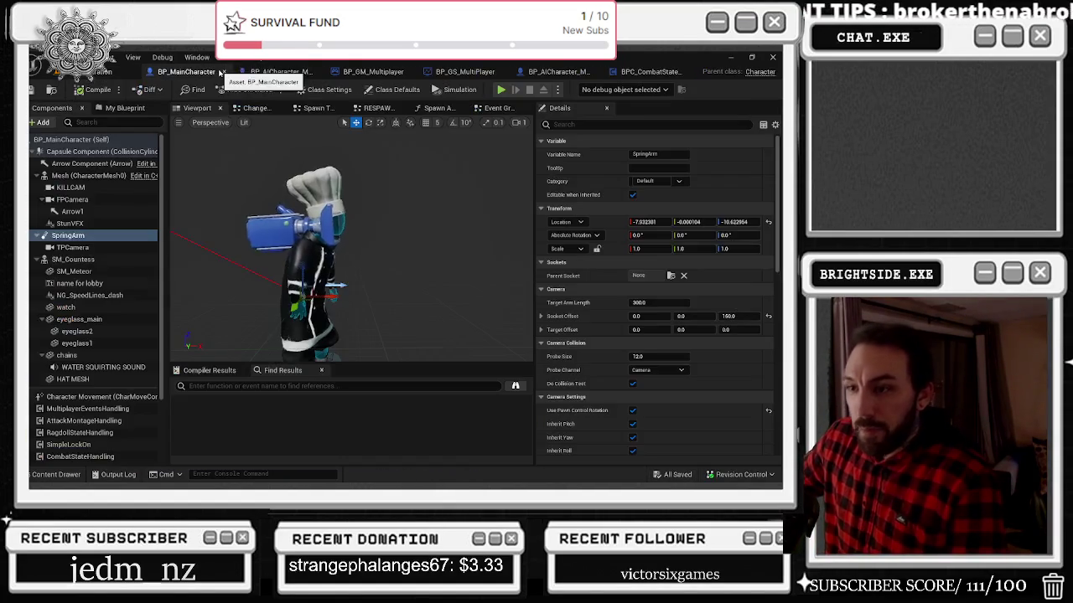
{"action": "left_click", "coordinate": [279, 109]}
{"action": "left_click", "coordinate": [306, 111]}
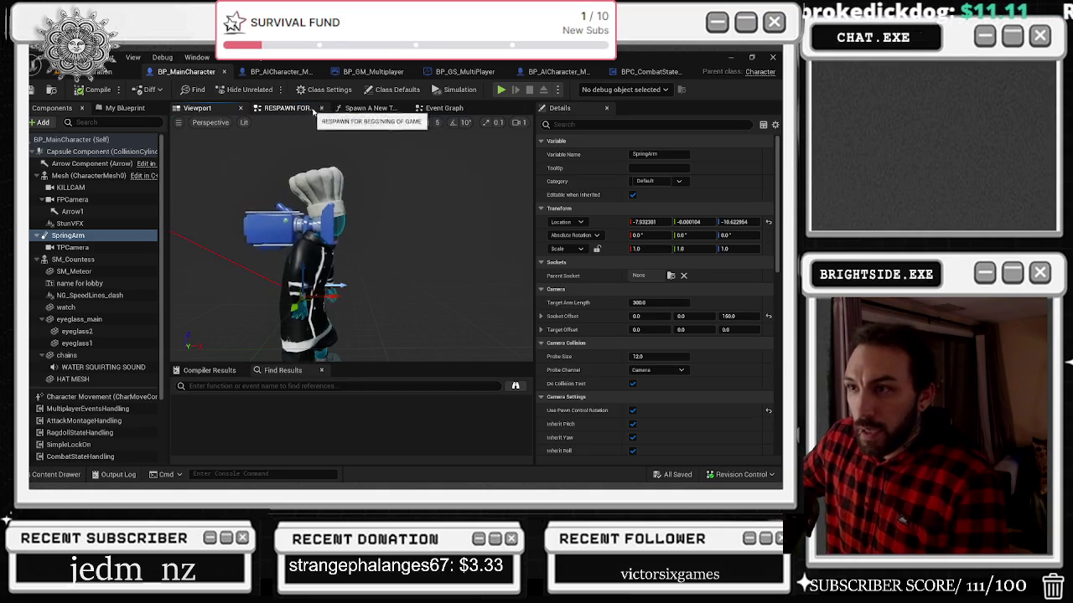
{"action": "left_click", "coordinate": [306, 109]}
{"action": "left_click", "coordinate": [303, 109]}
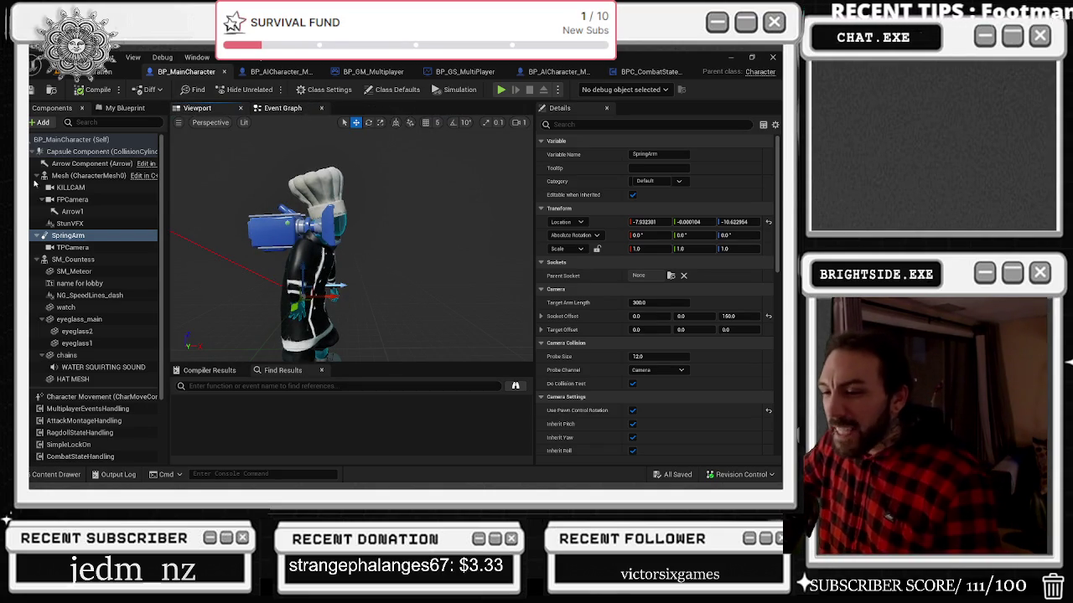
{"action": "left_click_drag", "start_coordinate": [283, 108], "coordinate": [435, 279]}
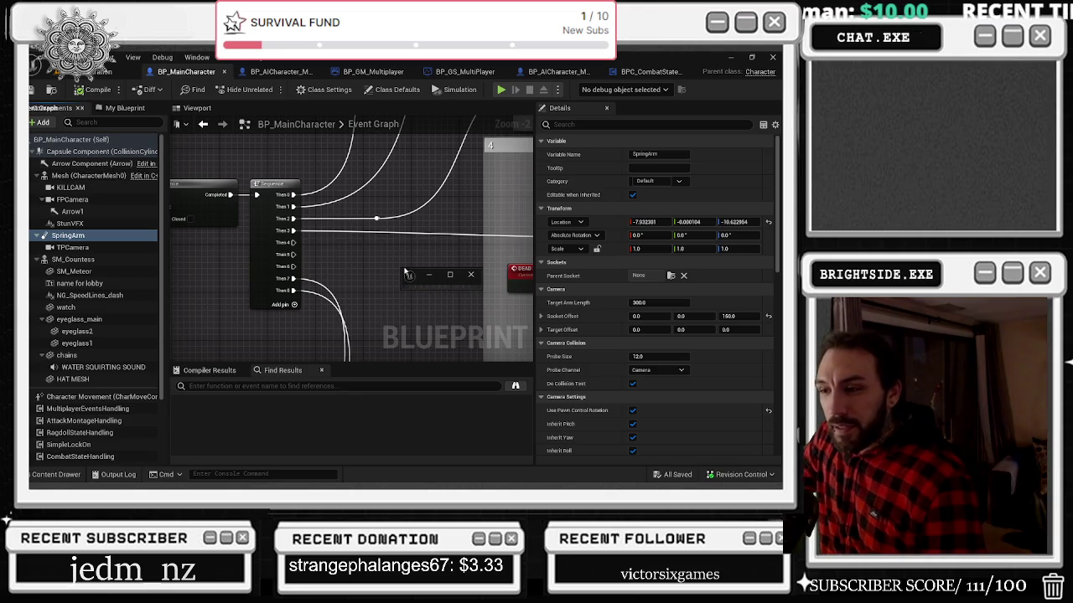
Step: Dock the floating Event Graph and pan around the Sequence node and VOICE 6 comment groups
{"action": "mouse_move", "coordinate": [402, 267]}
{"action": "left_mouse_down"}
{"action": "mouse_move", "coordinate": [249, 148]}
{"action": "mouse_move", "coordinate": [319, 203]}
{"action": "mouse_move", "coordinate": [281, 109]}
{"action": "left_mouse_up"}
{"action": "scroll", "coordinate": [337, 232], "scroll_direction": "down", "scroll_amount": 6}
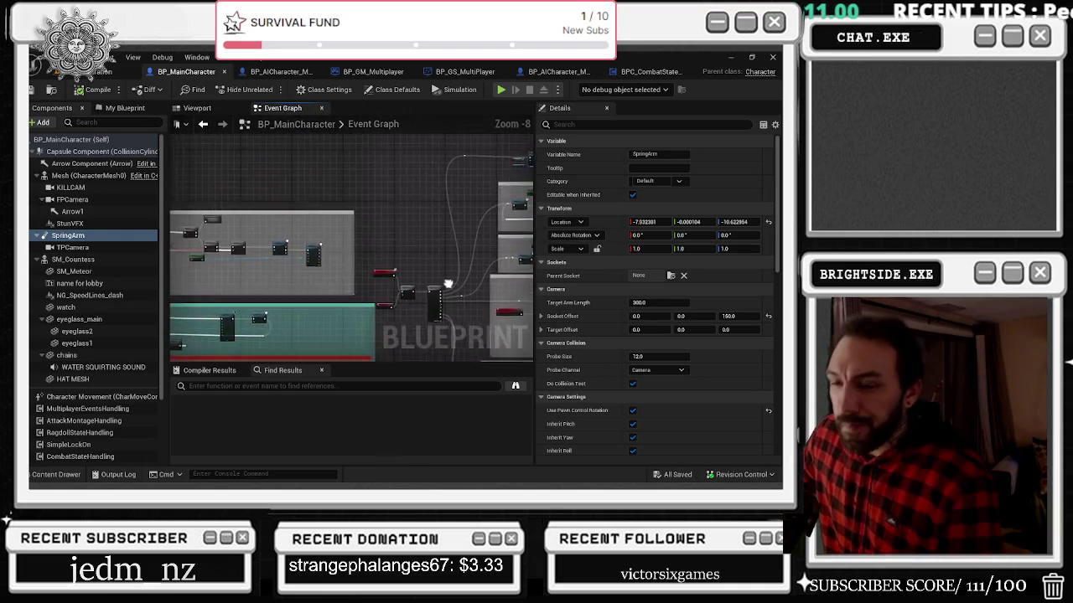
{"action": "scroll", "coordinate": [338, 232], "scroll_direction": "up", "scroll_amount": 2}
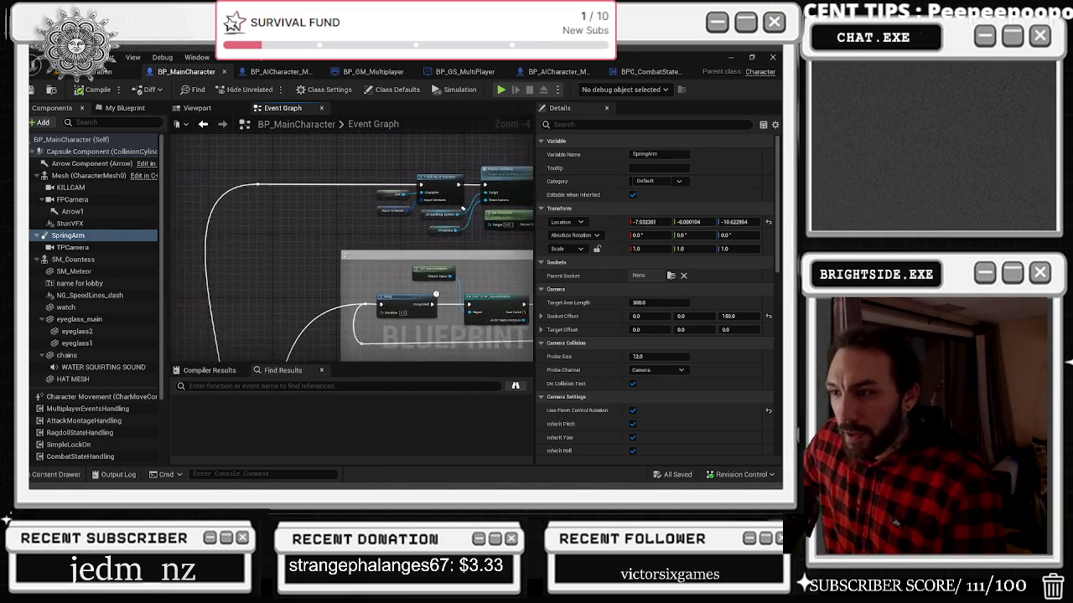
{"action": "mouse_move", "coordinate": [270, 206]}
{"action": "left_mouse_down"}
{"action": "mouse_move", "coordinate": [280, 173]}
{"action": "mouse_move", "coordinate": [232, 92]}
{"action": "left_mouse_up"}
{"action": "mouse_move", "coordinate": [327, 168]}
{"action": "left_mouse_down"}
{"action": "mouse_move", "coordinate": [366, 168]}
{"action": "mouse_move", "coordinate": [306, 97]}
{"action": "mouse_move", "coordinate": [335, 150]}
{"action": "mouse_move", "coordinate": [369, 177]}
{"action": "mouse_move", "coordinate": [251, 143]}
{"action": "left_mouse_up"}
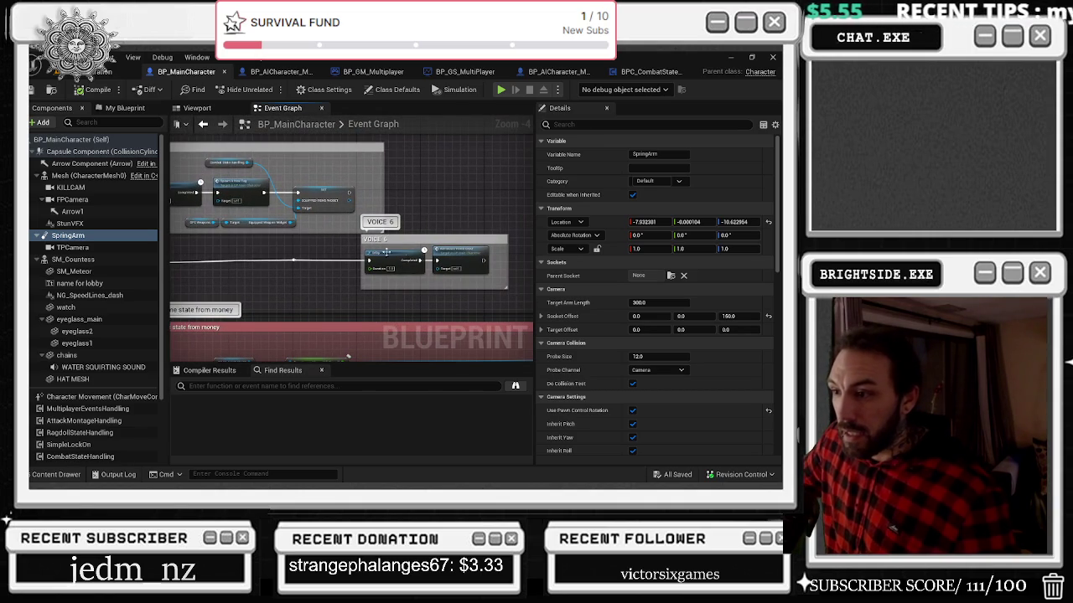
{"action": "mouse_move", "coordinate": [309, 248]}
{"action": "left_mouse_down"}
{"action": "mouse_move", "coordinate": [322, 293]}
{"action": "mouse_move", "coordinate": [474, 317]}
{"action": "left_mouse_up"}
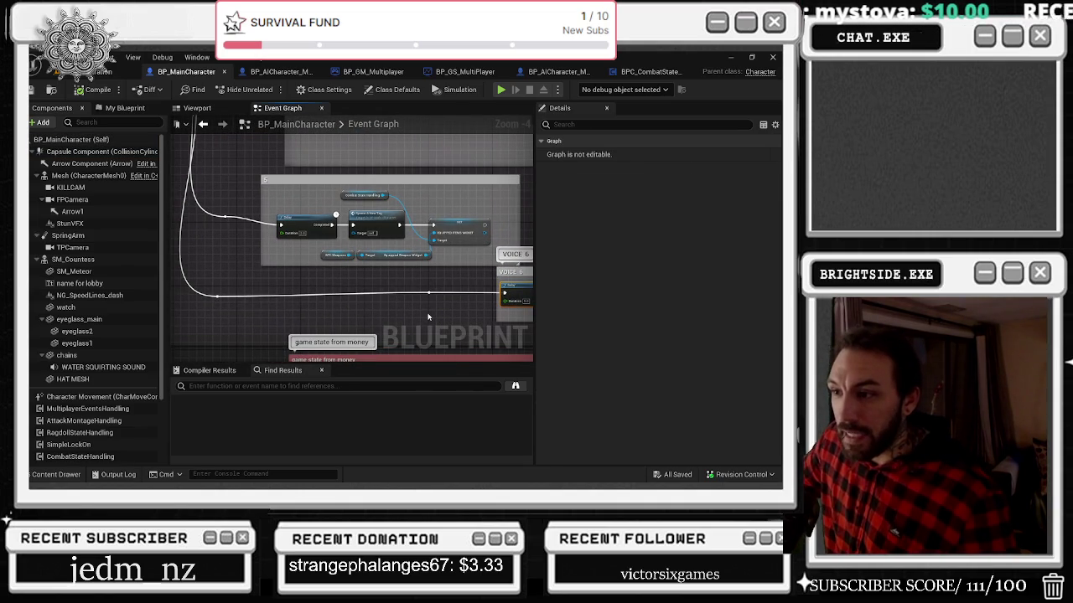
{"action": "left_click_drag", "start_coordinate": [278, 294], "coordinate": [364, 390]}
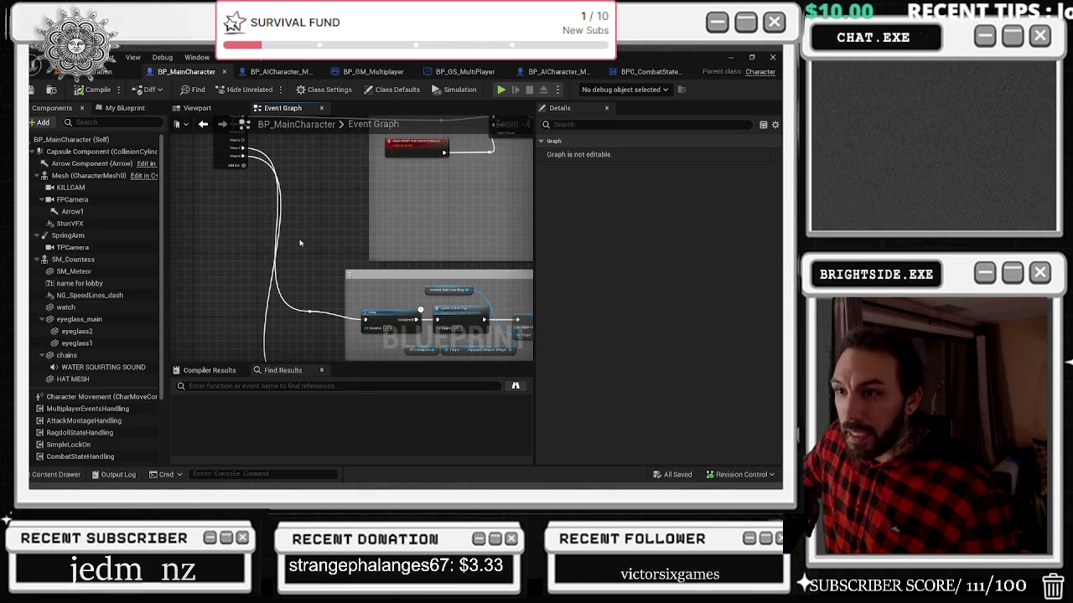
{"action": "left_click_drag", "start_coordinate": [320, 272], "coordinate": [109, 169]}
{"action": "left_click_drag", "start_coordinate": [352, 251], "coordinate": [297, 308]}
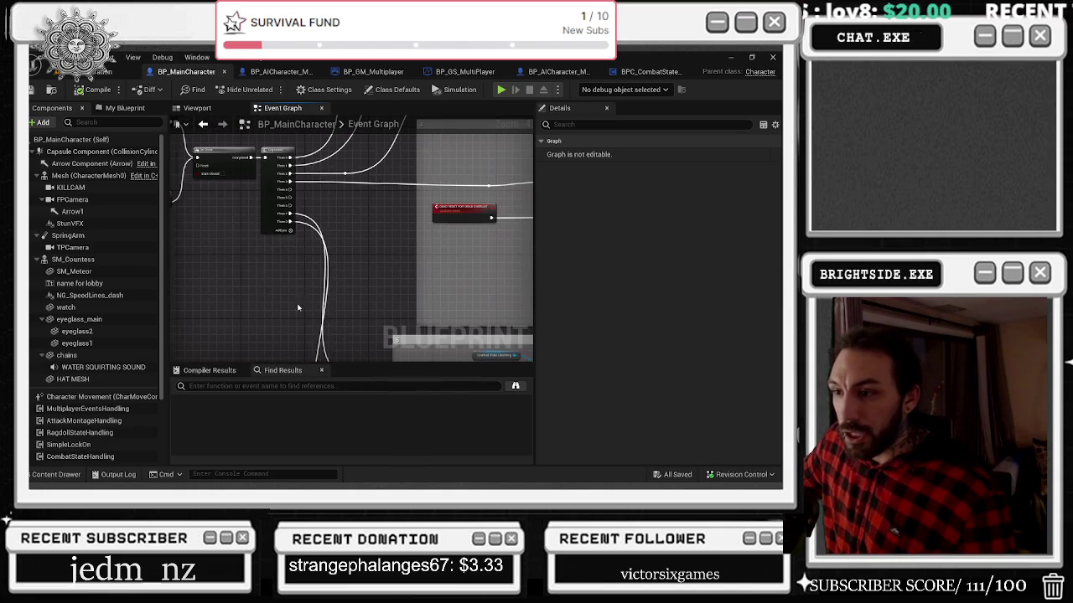
{"action": "mouse_move", "coordinate": [288, 224]}
{"action": "left_mouse_down"}
{"action": "mouse_move", "coordinate": [444, 300]}
{"action": "mouse_move", "coordinate": [384, 293]}
{"action": "mouse_move", "coordinate": [470, 305]}
{"action": "left_mouse_up"}
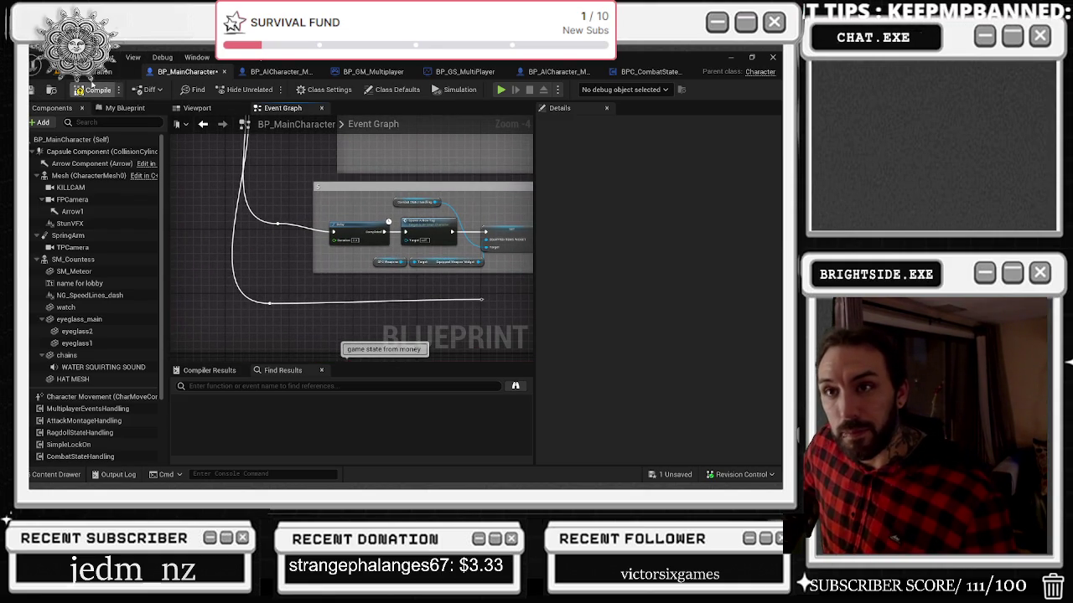
Step: Switch back to the Demonstration level and start a new playtest
{"action": "key", "text": "alt+Tab"}
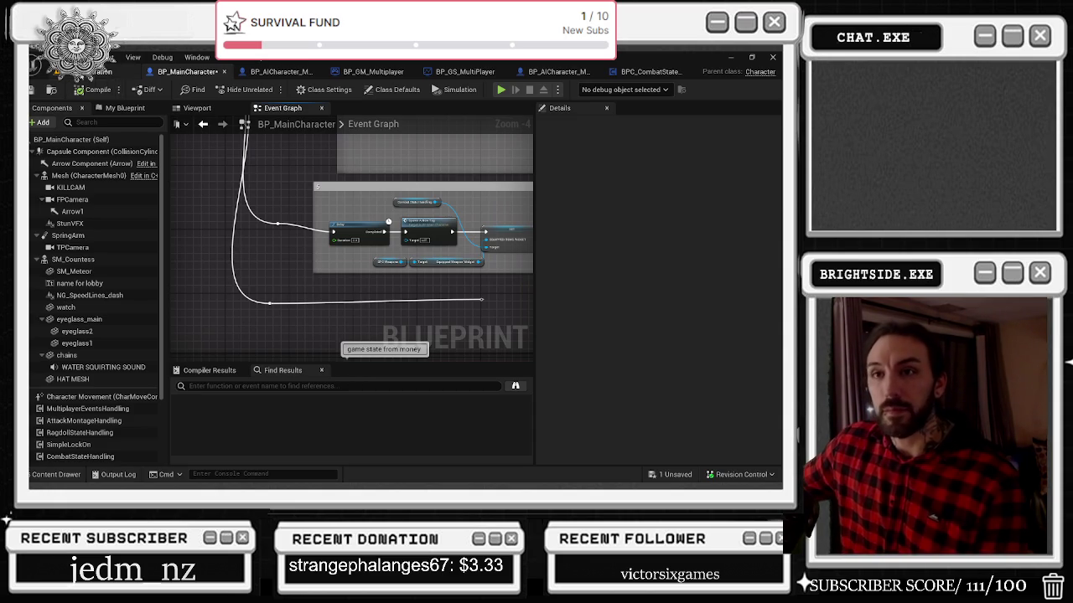
{"action": "left_click", "coordinate": [102, 71]}
{"action": "key", "text": "alt+p"}
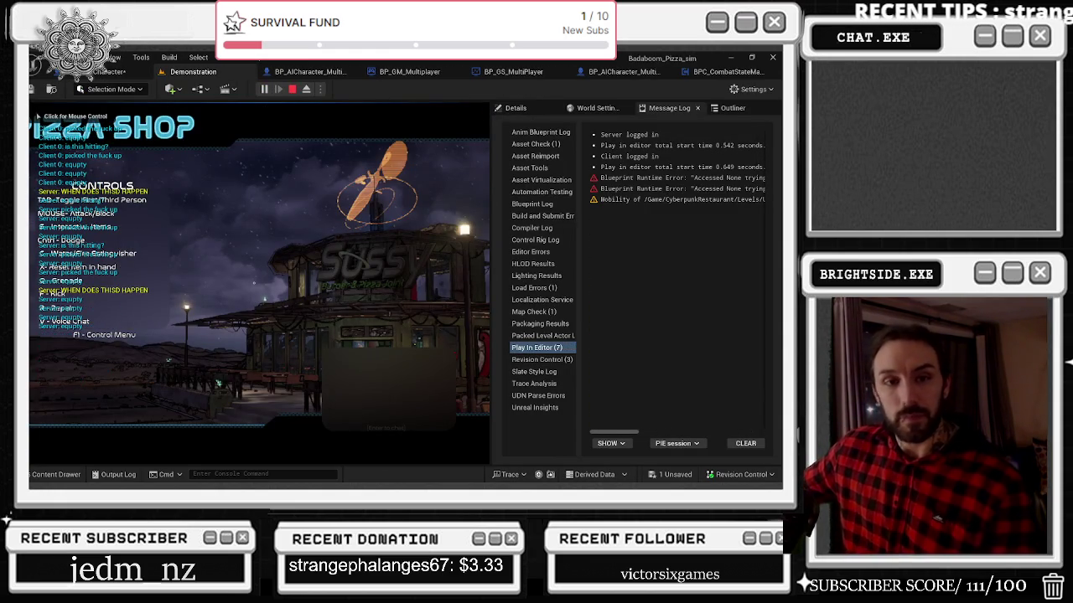
Step: Play through the kitchen toward the 6HP sign, attacking on the way, then stop
{"action": "left_click", "coordinate": [260, 285]}
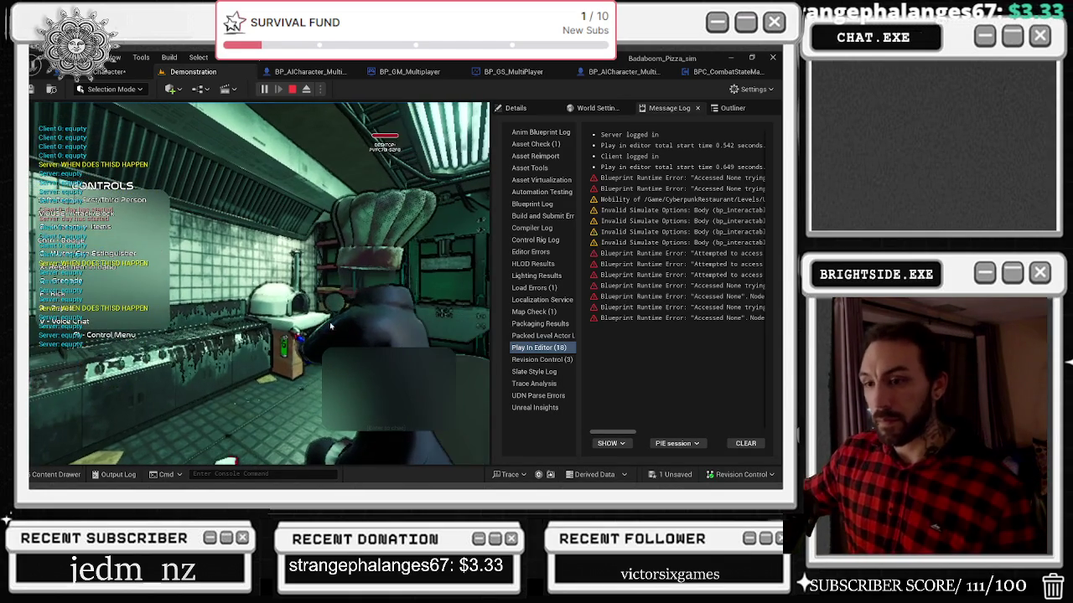
{"action": "key", "text": "w"}
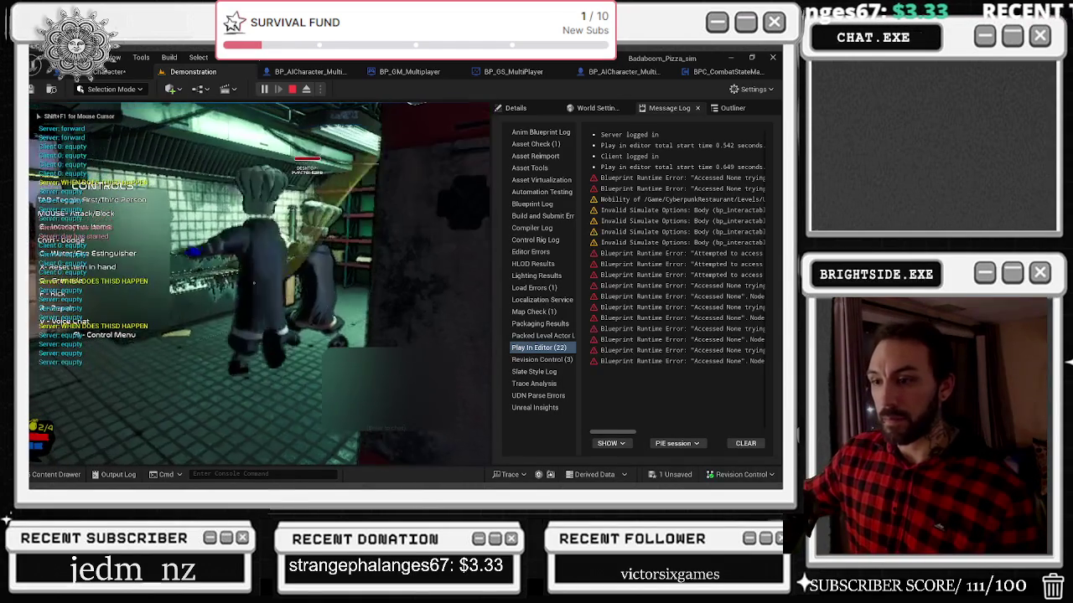
{"action": "key", "text": "w"}
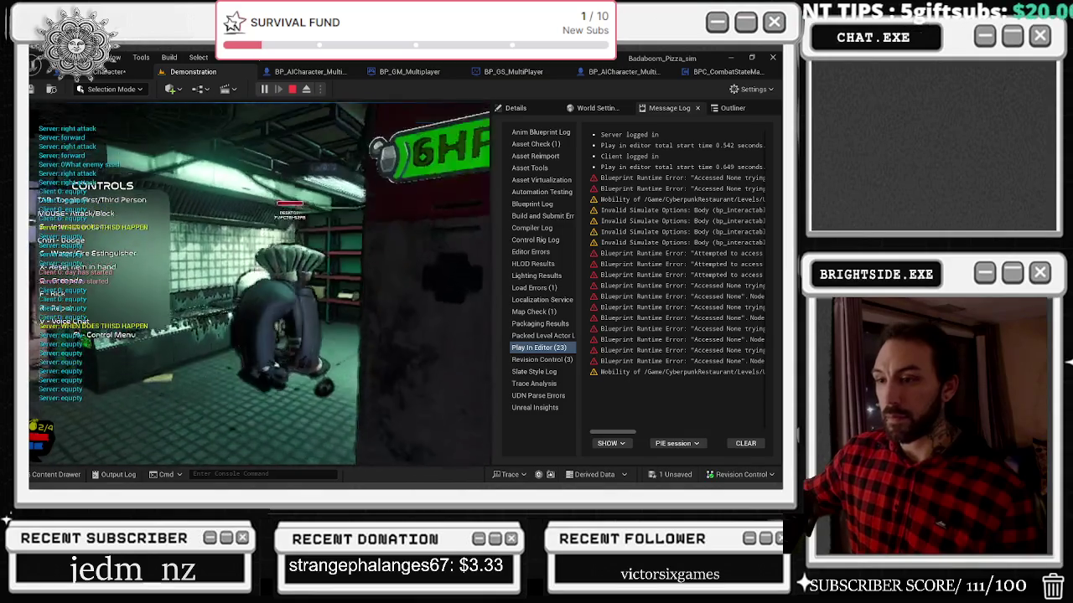
{"action": "left_click", "coordinate": [290, 89]}
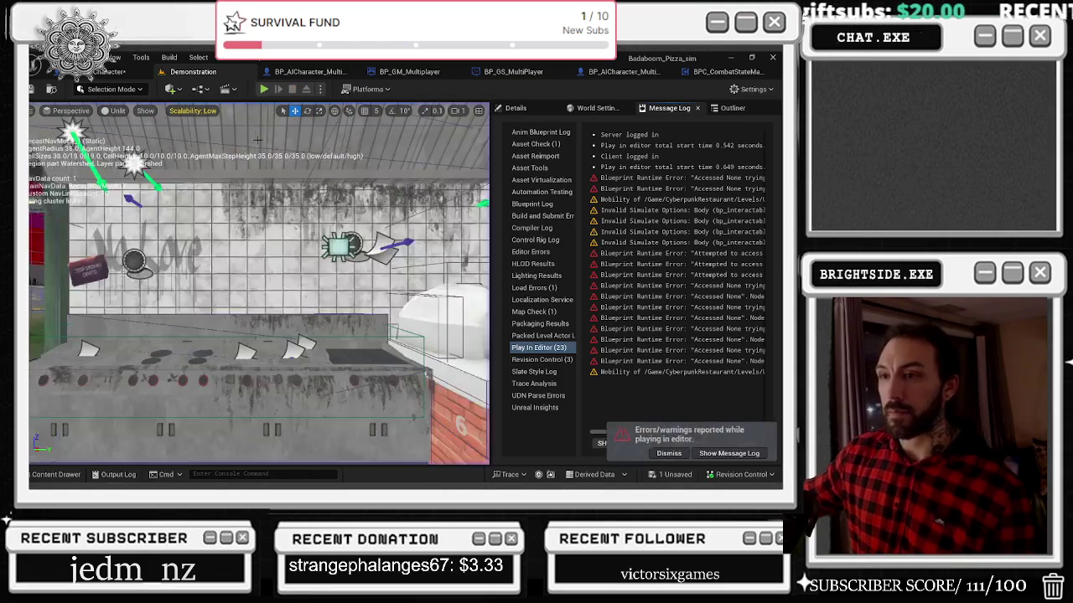
Step: Replay in third-person view, walking to the counter and cooking station, then restart
{"action": "left_click", "coordinate": [263, 89]}
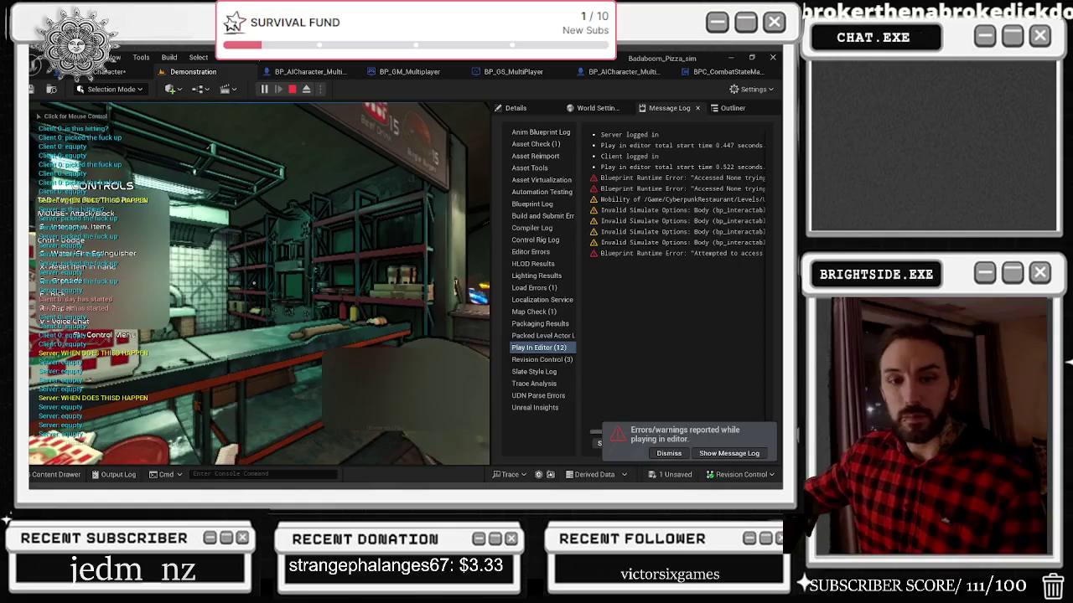
{"action": "key", "text": "Tab"}
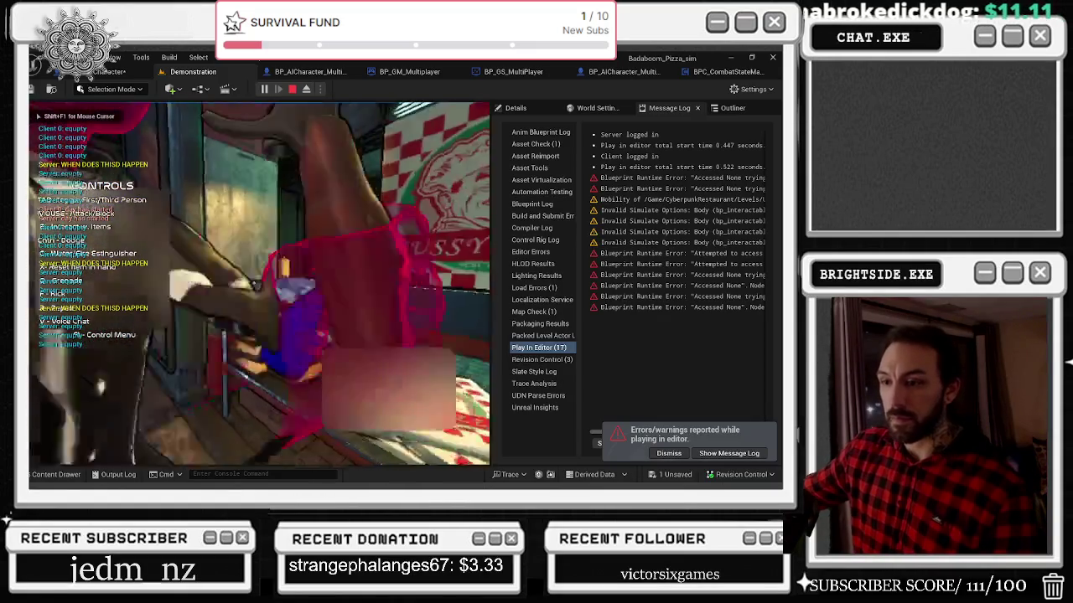
{"action": "key", "text": "w"}
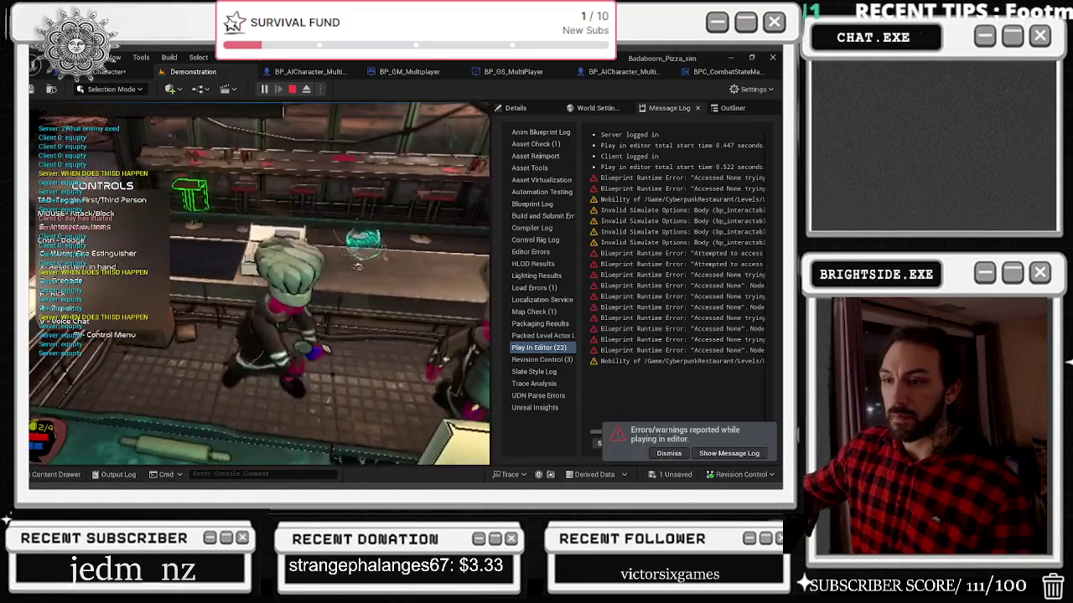
{"action": "key", "text": "w"}
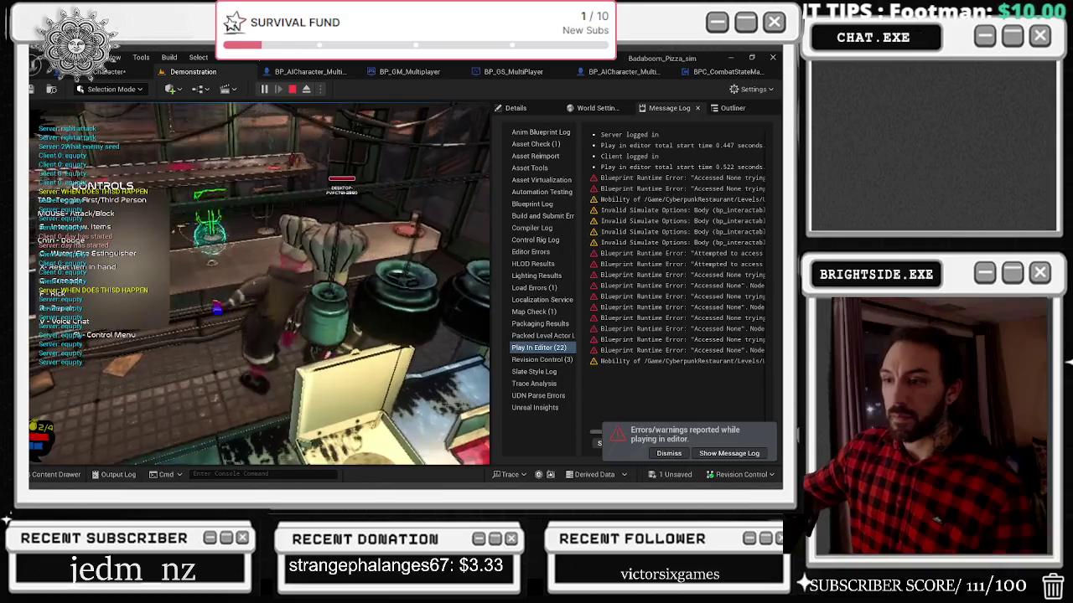
{"action": "key", "text": "Escape"}
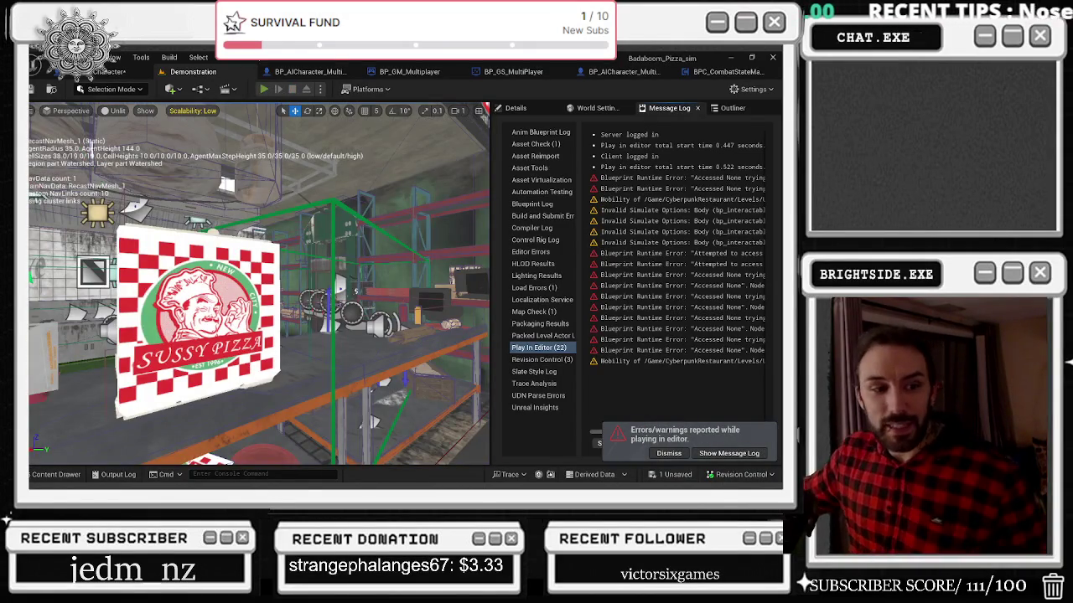
{"action": "key", "text": "alt+p"}
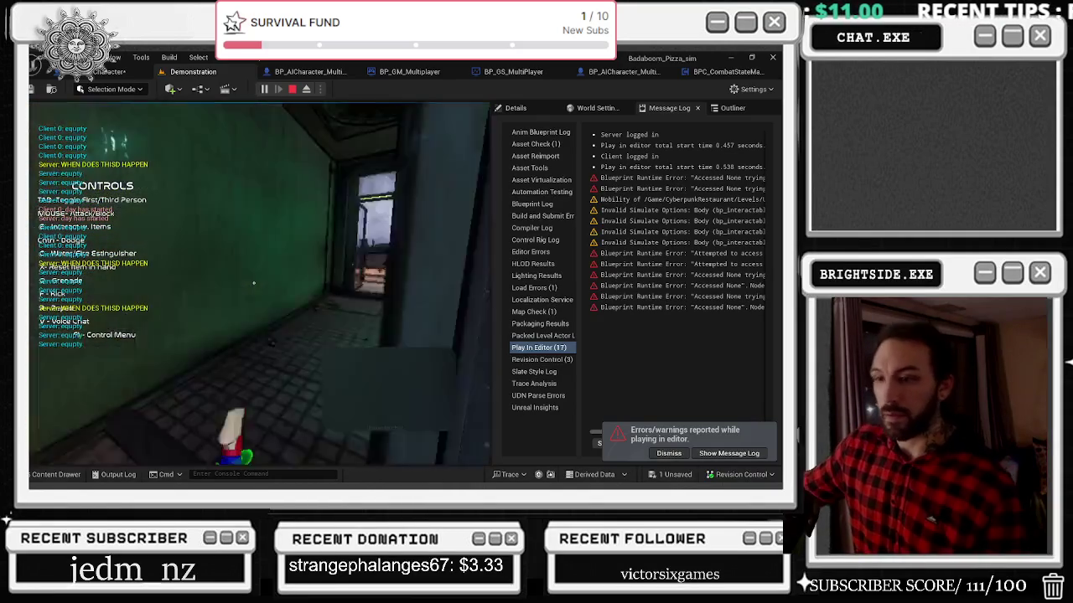
Step: Walk the shop in third person, then stop, replay with mouse capture, and restart
{"action": "key", "text": "Tab"}
{"action": "key", "text": "shift+F1"}
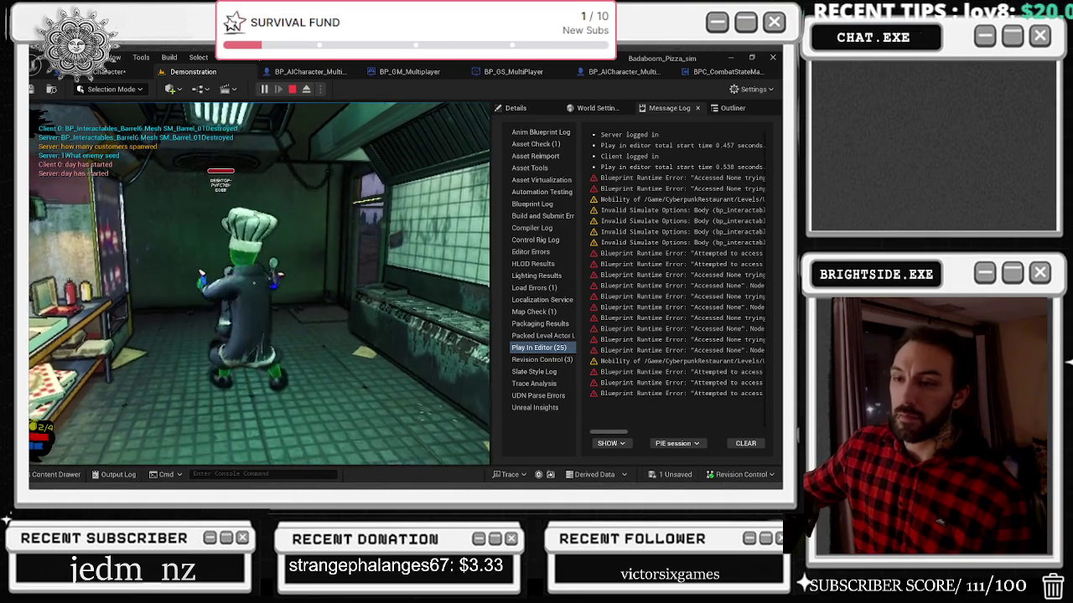
{"action": "key", "text": "Escape"}
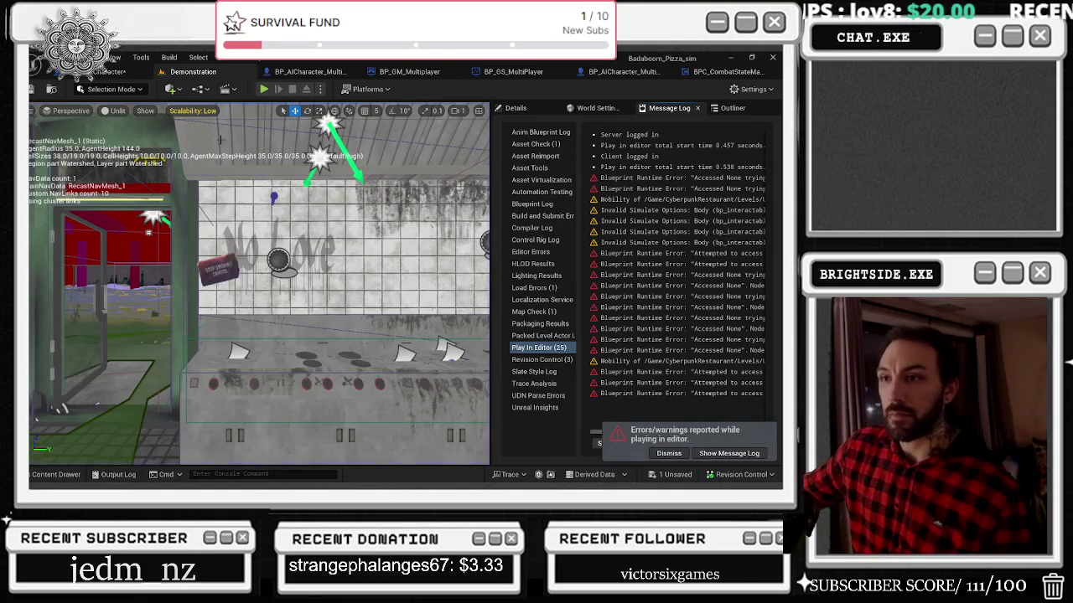
{"action": "left_click", "coordinate": [264, 89]}
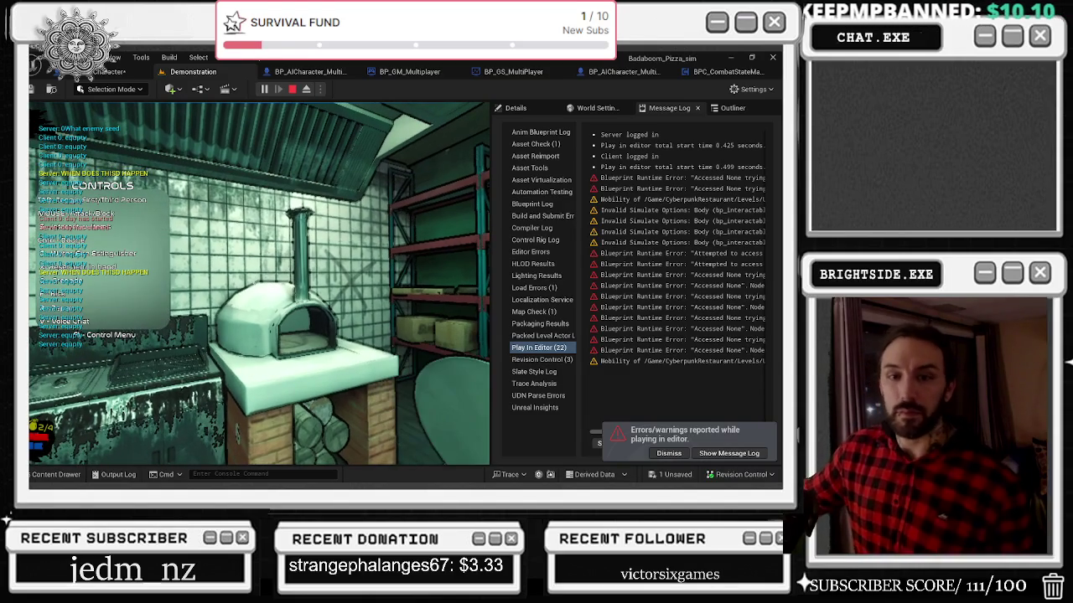
{"action": "left_click", "coordinate": [347, 300]}
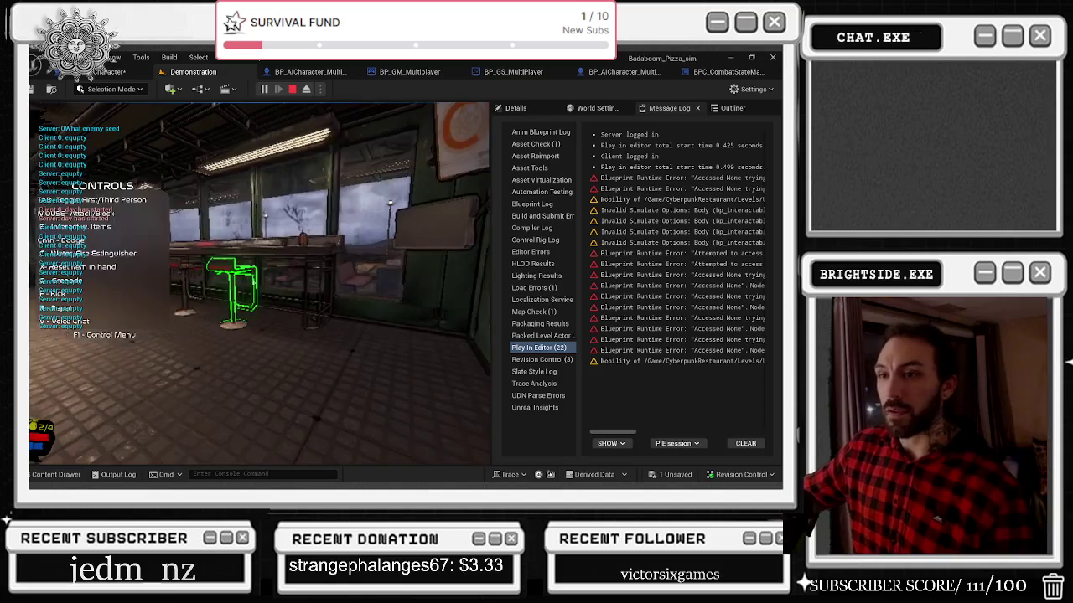
{"action": "key", "text": "Escape"}
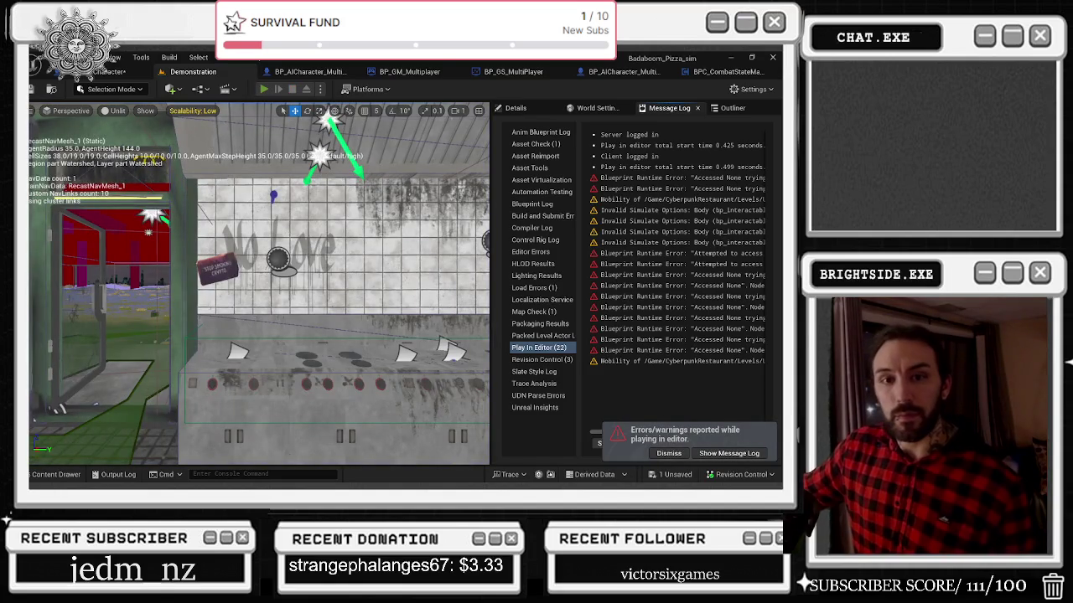
{"action": "key", "text": "alt+p"}
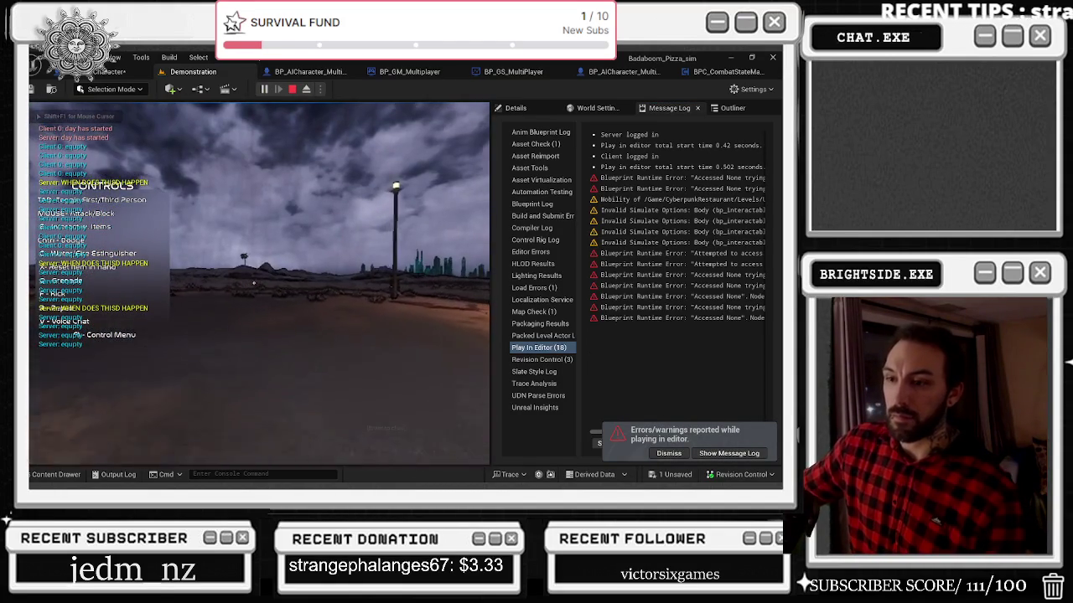
Step: Throw a grenade at the building, then replay and walk the chef onto the road
{"action": "key", "text": "g"}
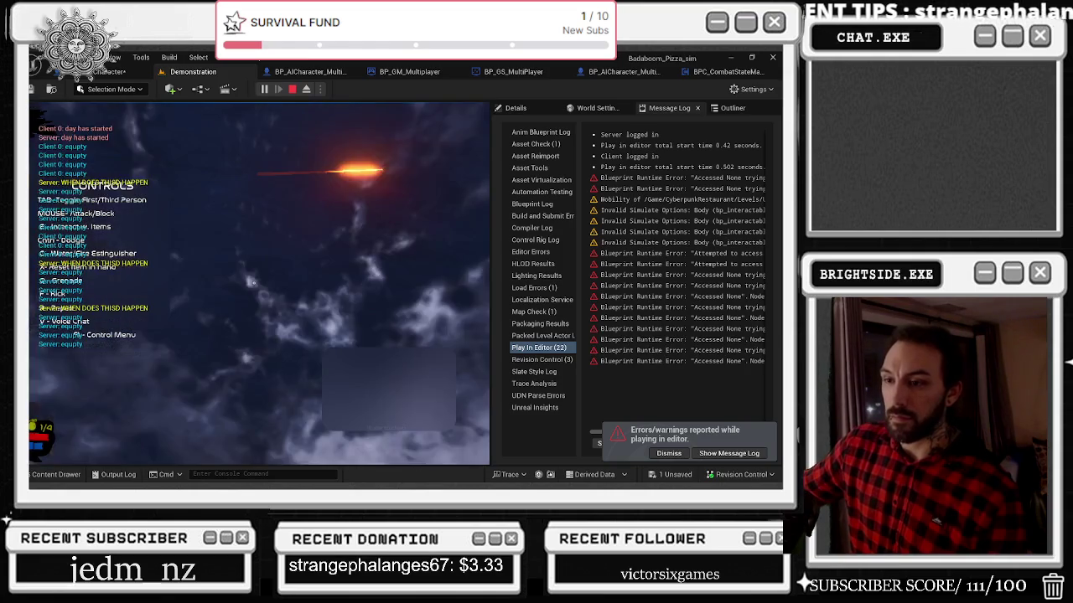
{"action": "key", "text": "g"}
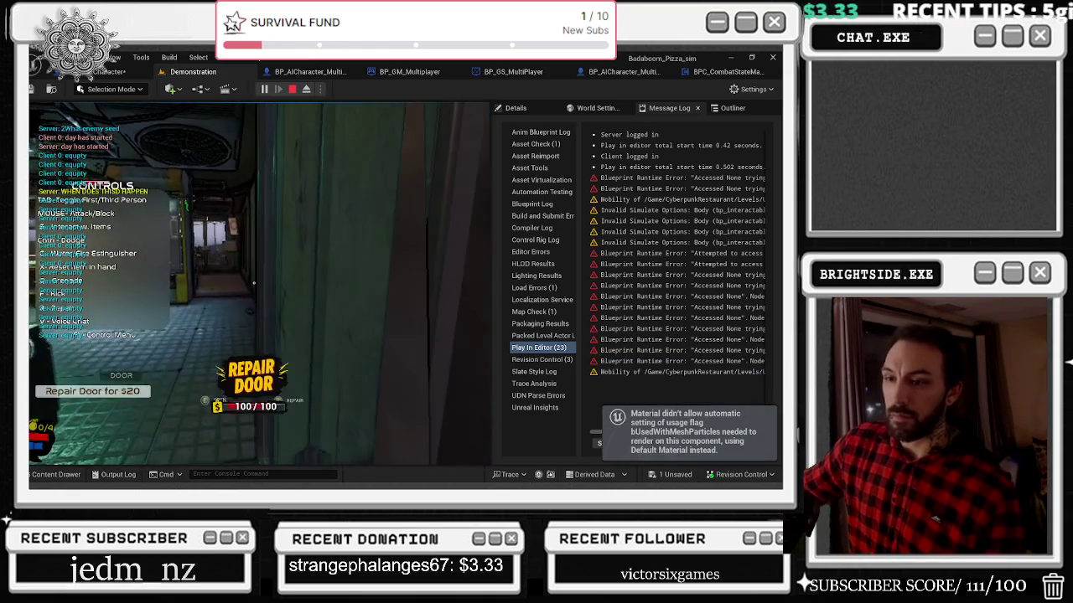
{"action": "key", "text": "Escape"}
{"action": "left_click", "coordinate": [265, 88]}
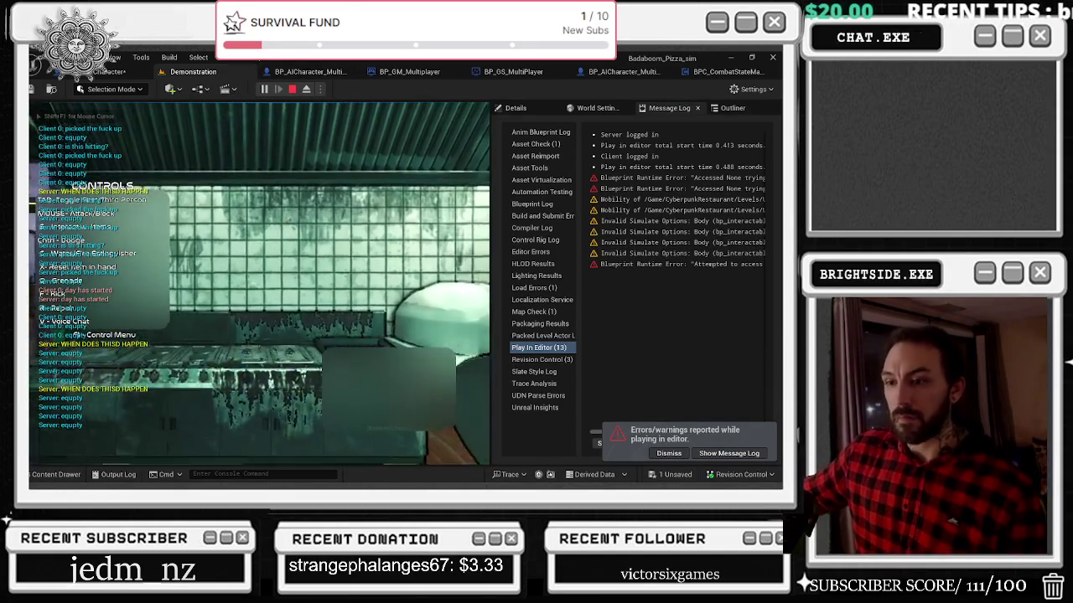
{"action": "key", "text": "w"}
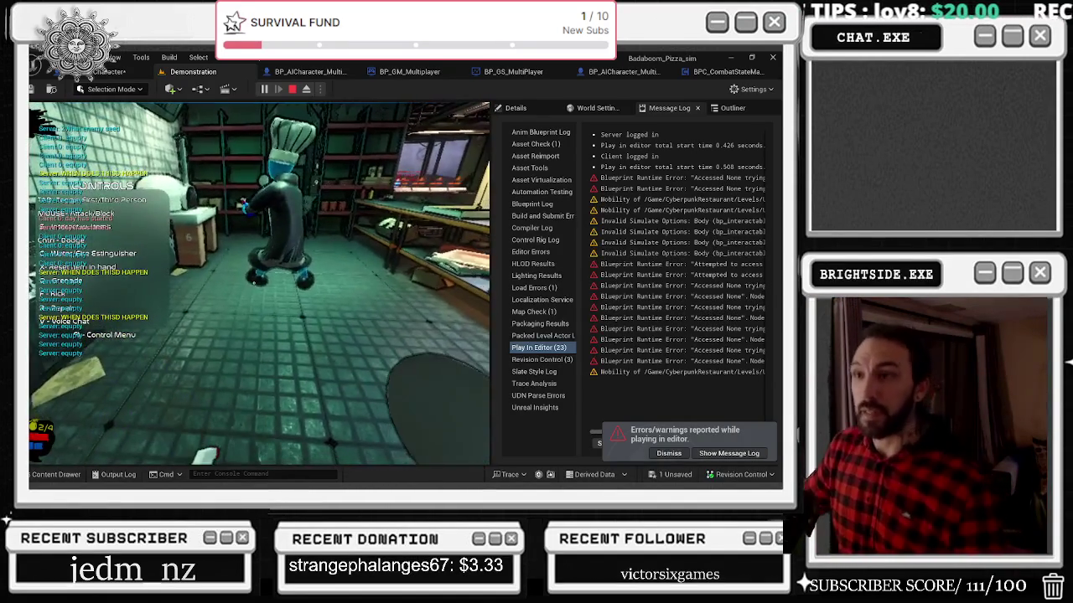
{"action": "key", "text": "Escape"}
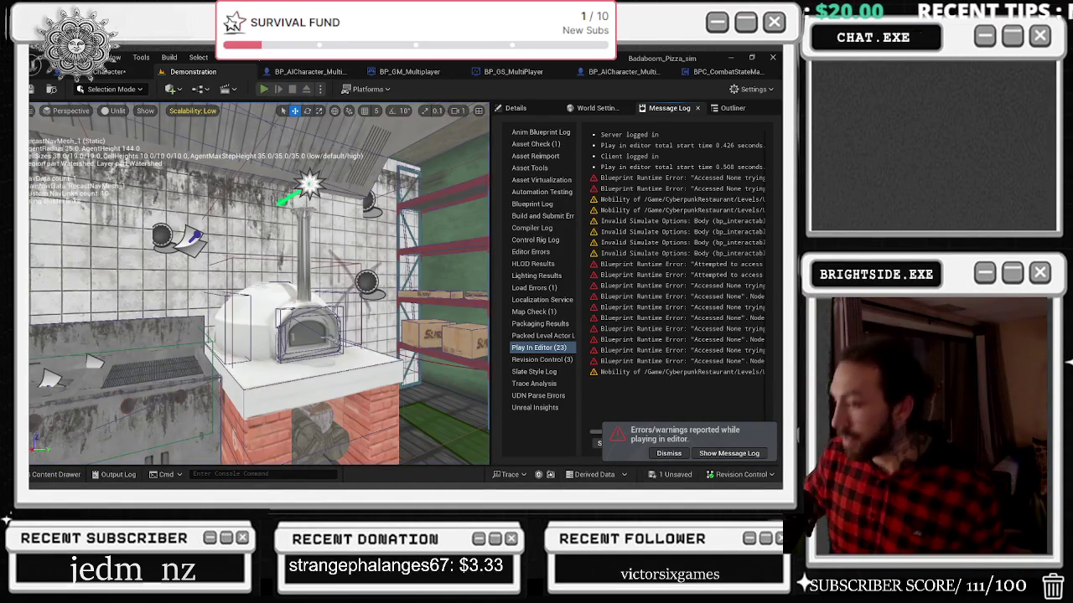
Step: Run three short kitchen playtests with Alt+P and Esc, then launch another
{"action": "key", "text": "alt+p"}
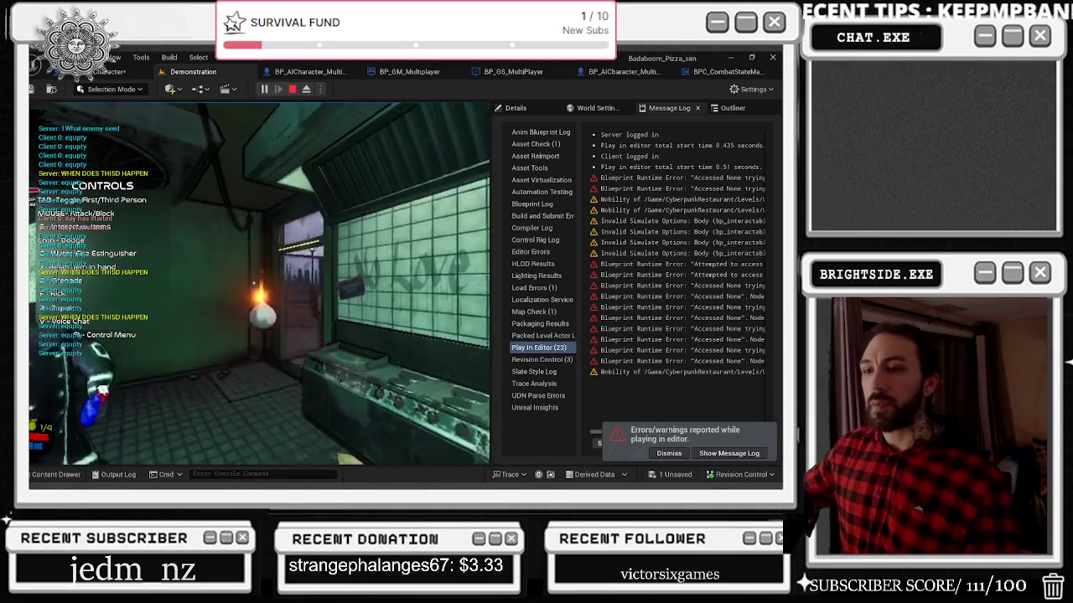
{"action": "key", "text": "Escape"}
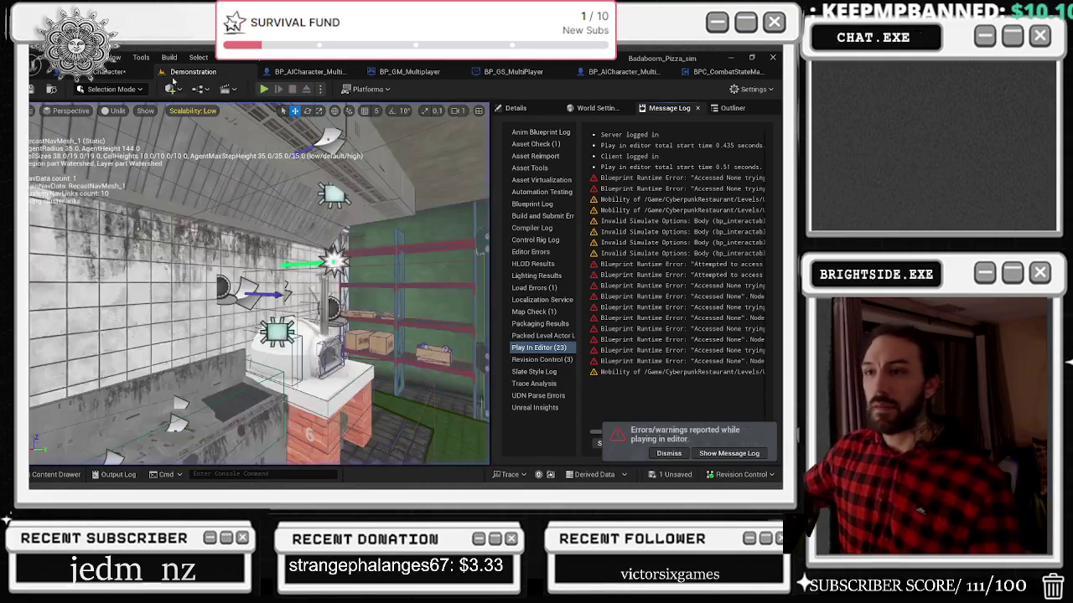
{"action": "key", "text": "alt+p"}
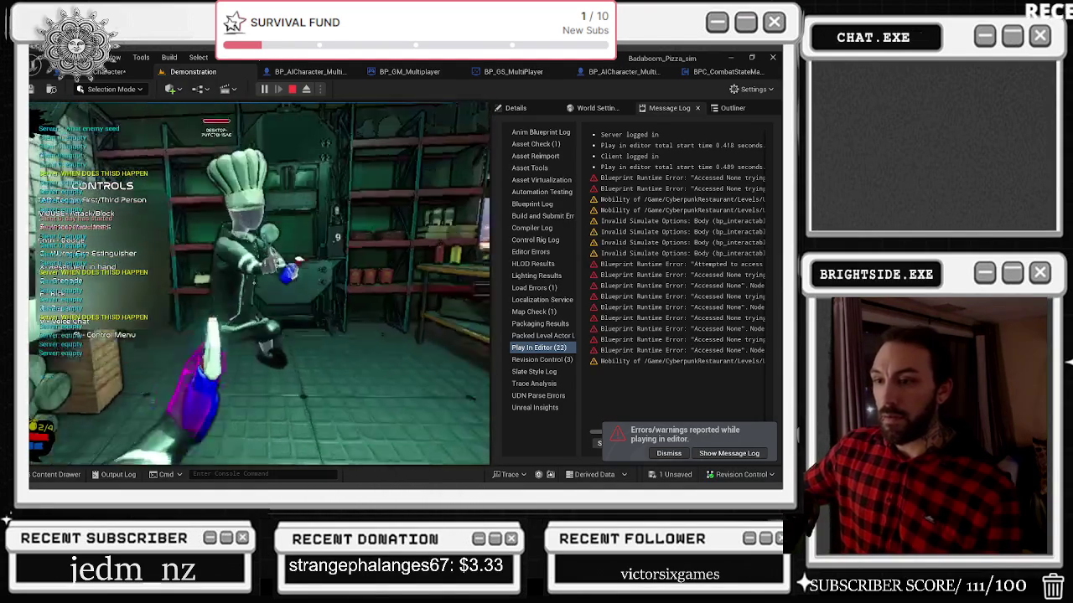
{"action": "key", "text": "Escape"}
{"action": "left_click", "coordinate": [226, 89]}
{"action": "left_click", "coordinate": [264, 89]}
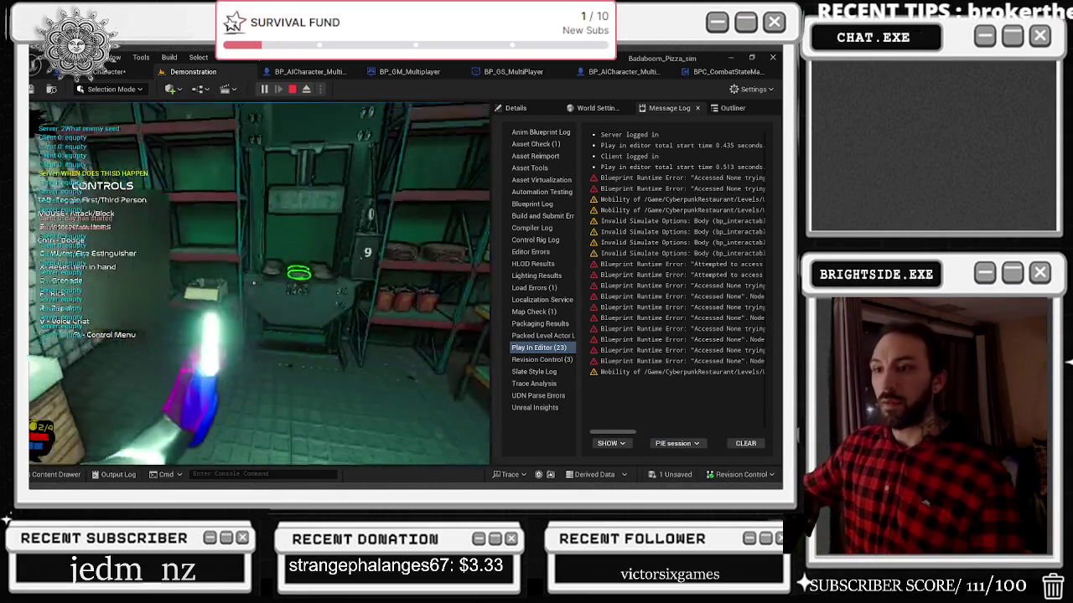
{"action": "key", "text": "Escape"}
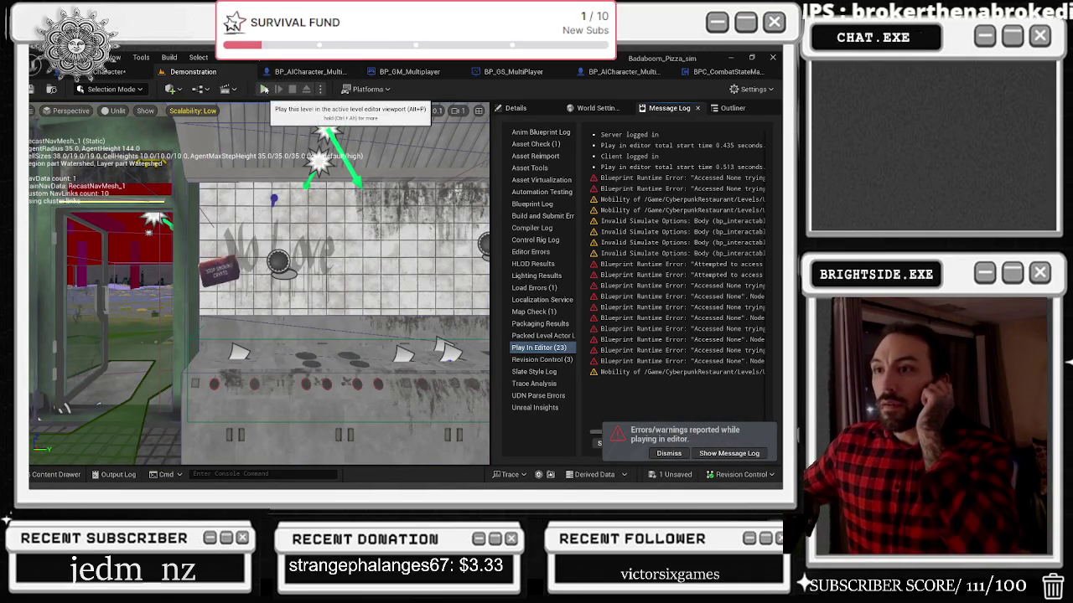
{"action": "left_click", "coordinate": [263, 88]}
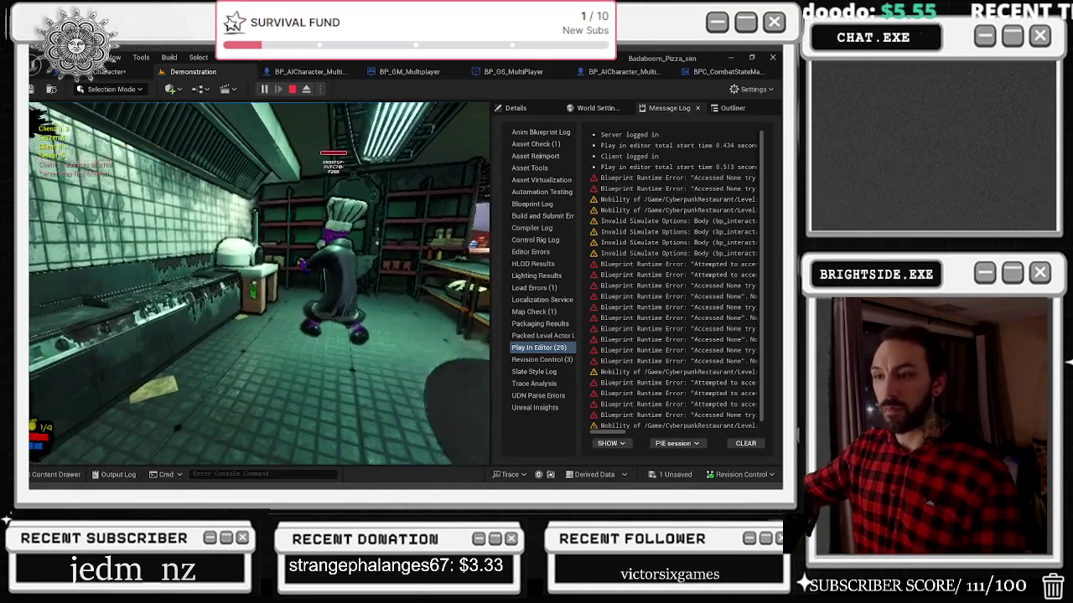
Step: Stop and restart the playtest twice more until the editor crashes into Crash Reporter
{"action": "left_click", "coordinate": [291, 89]}
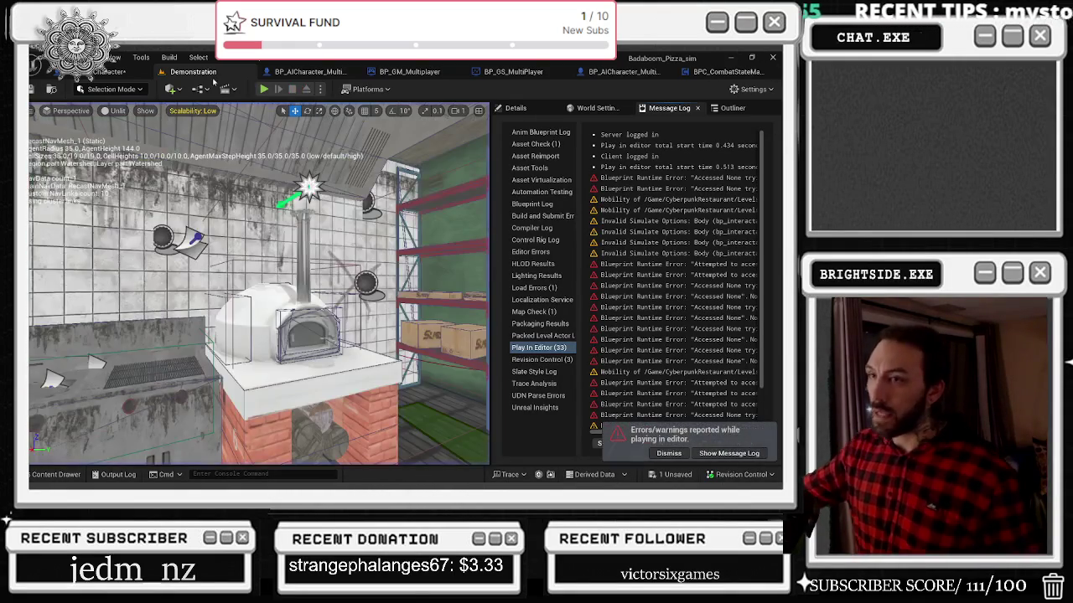
{"action": "left_click", "coordinate": [264, 90]}
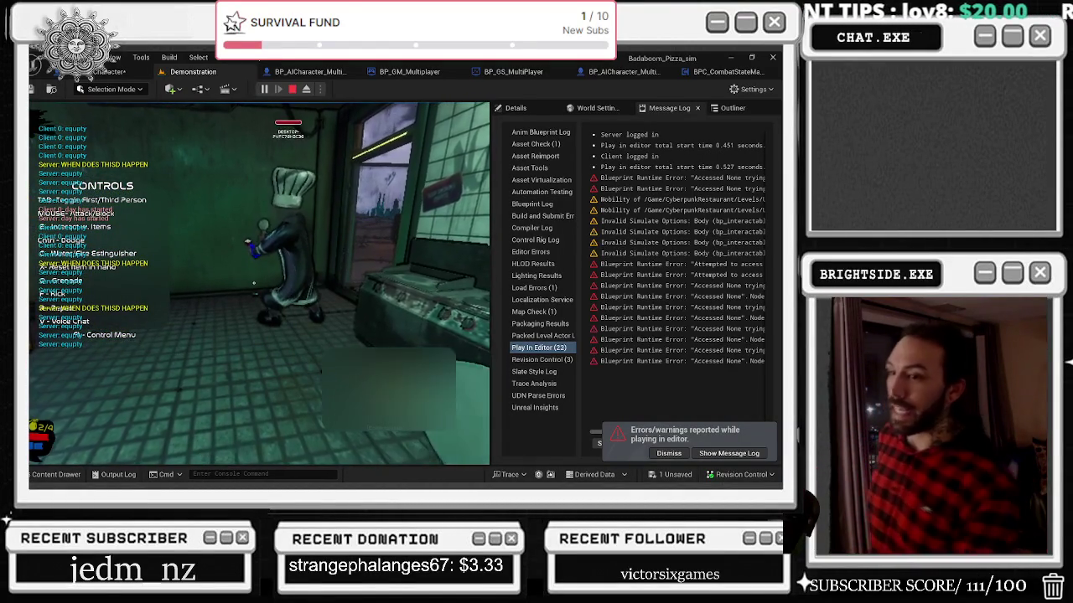
{"action": "key", "text": "Escape"}
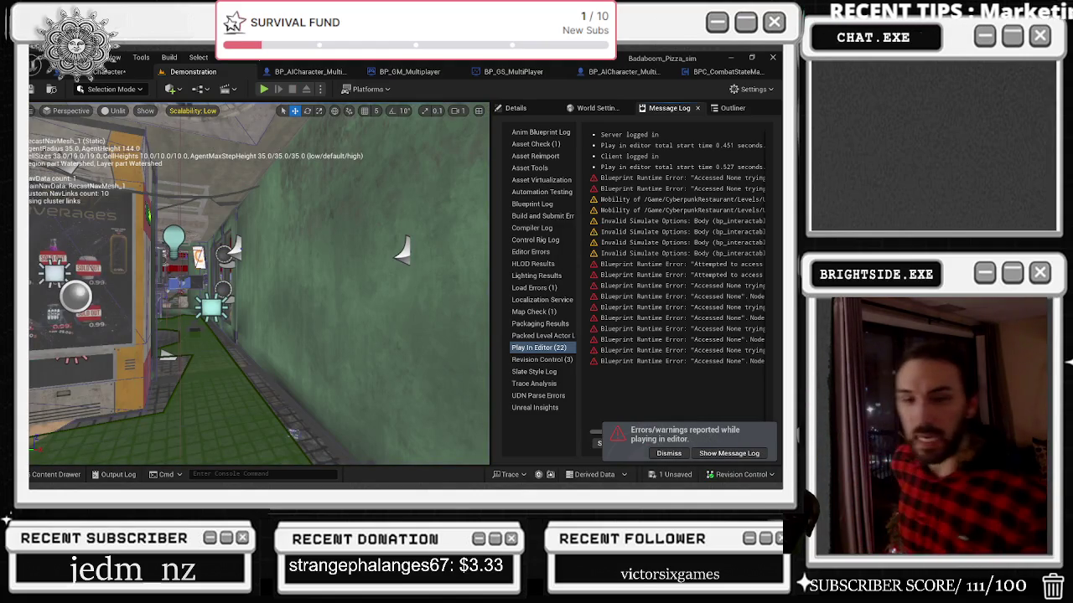
{"action": "key", "text": "alt+p"}
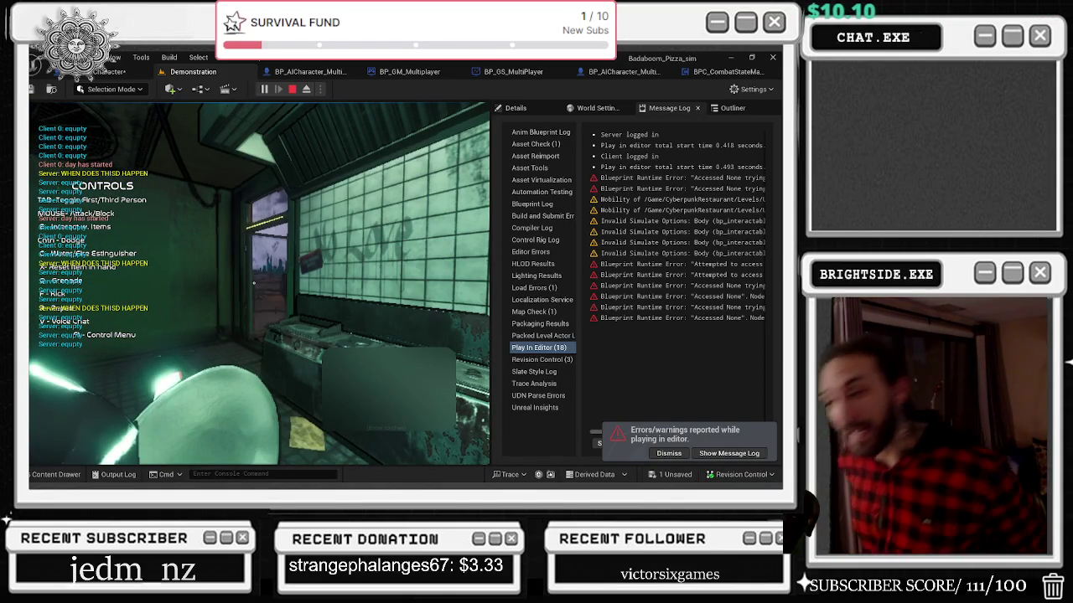
{"action": "key", "text": "super+d"}
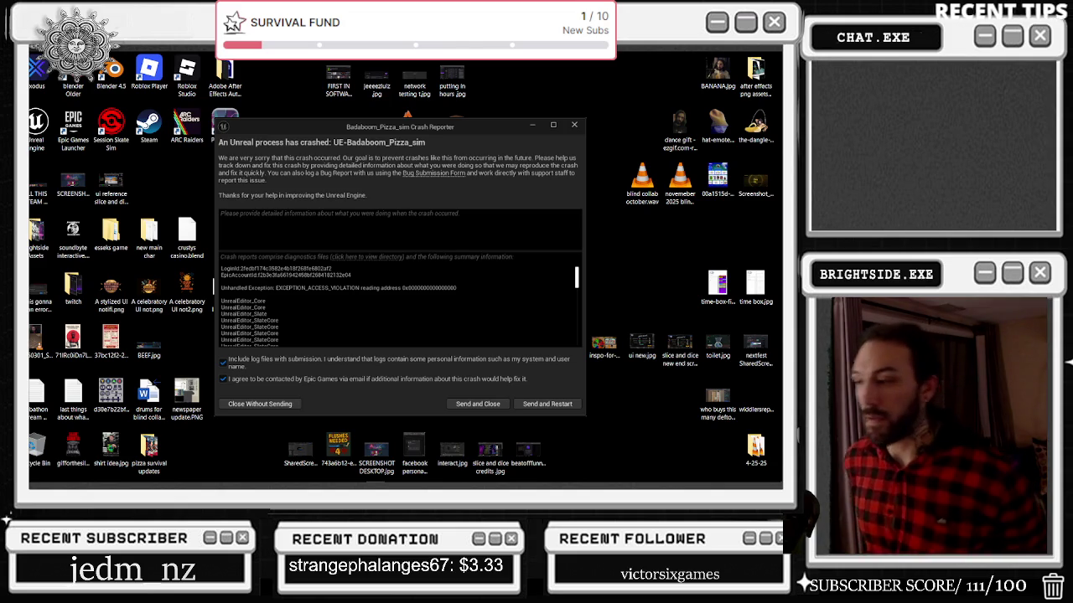
Step: Send the crash report and restart Unreal Editor to reload Badaboom_Pizza_sim
{"action": "left_click", "coordinate": [551, 405]}
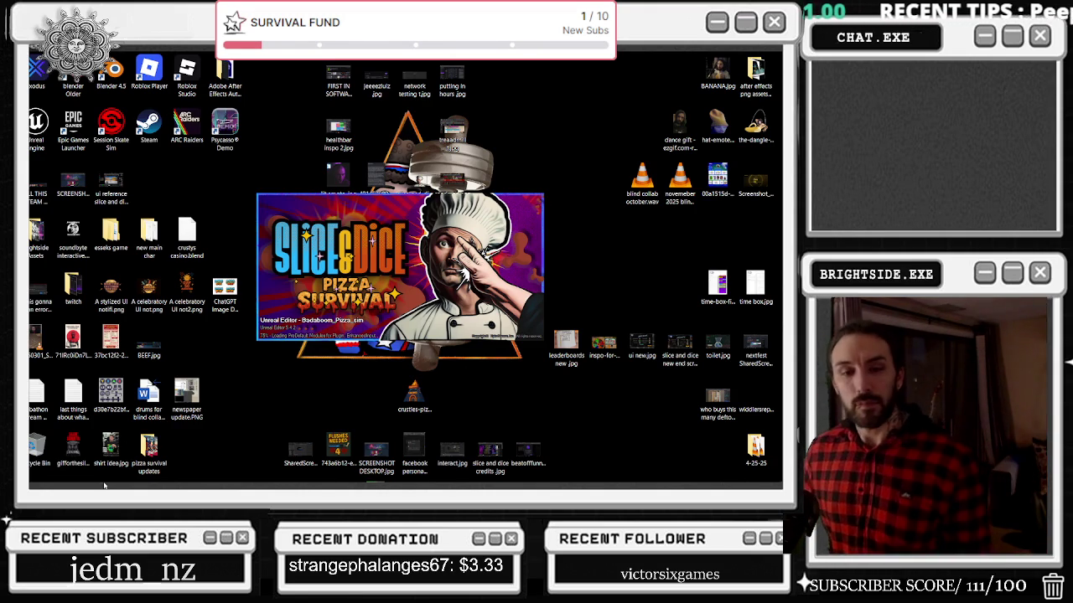
{"action": "mouse_move", "coordinate": [341, 484]}
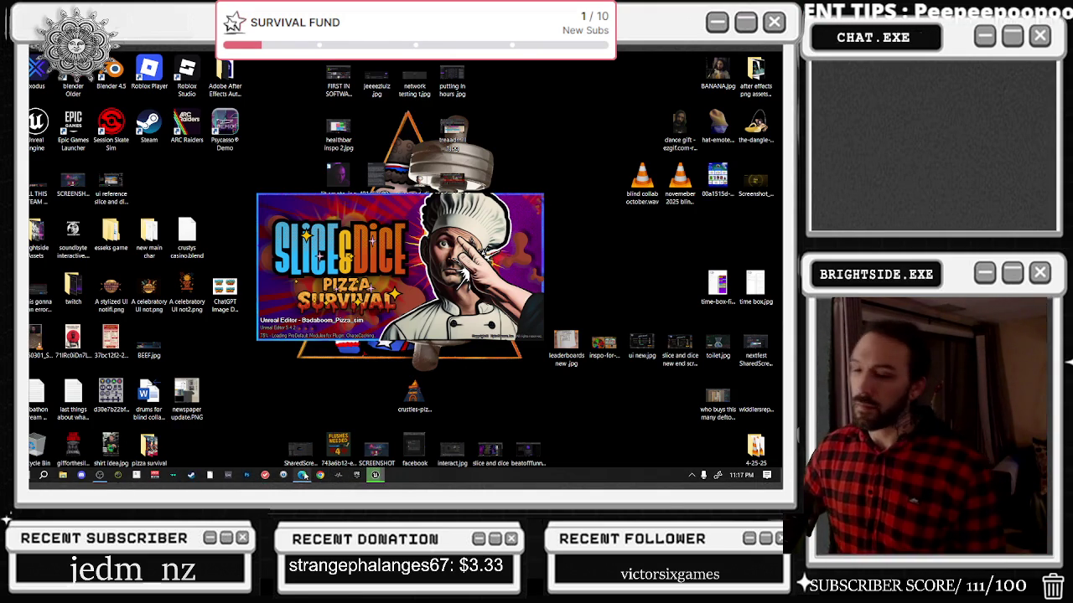
{"action": "mouse_move", "coordinate": [305, 476]}
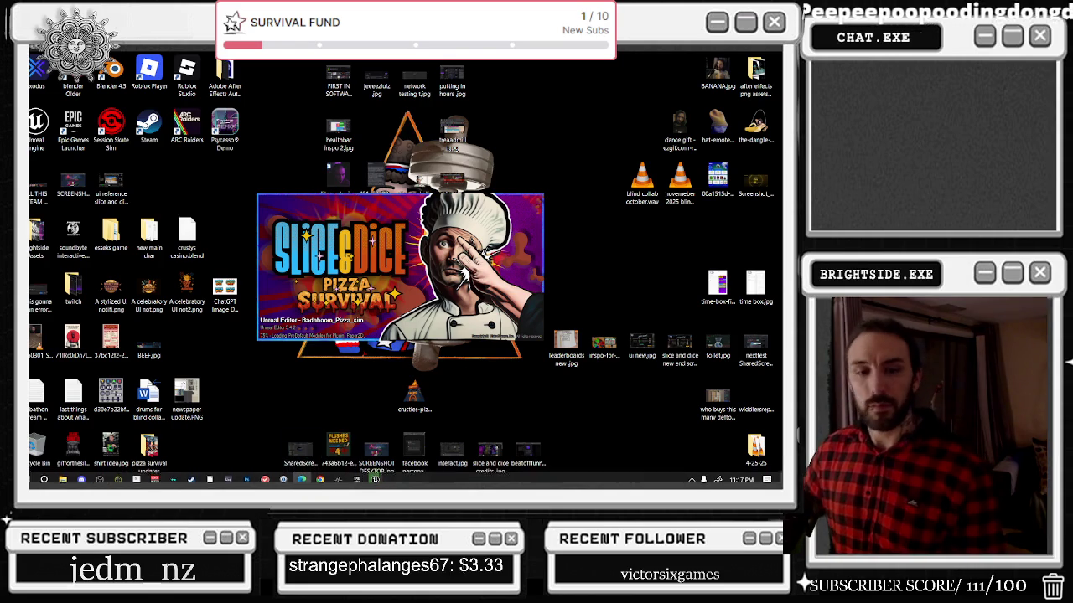
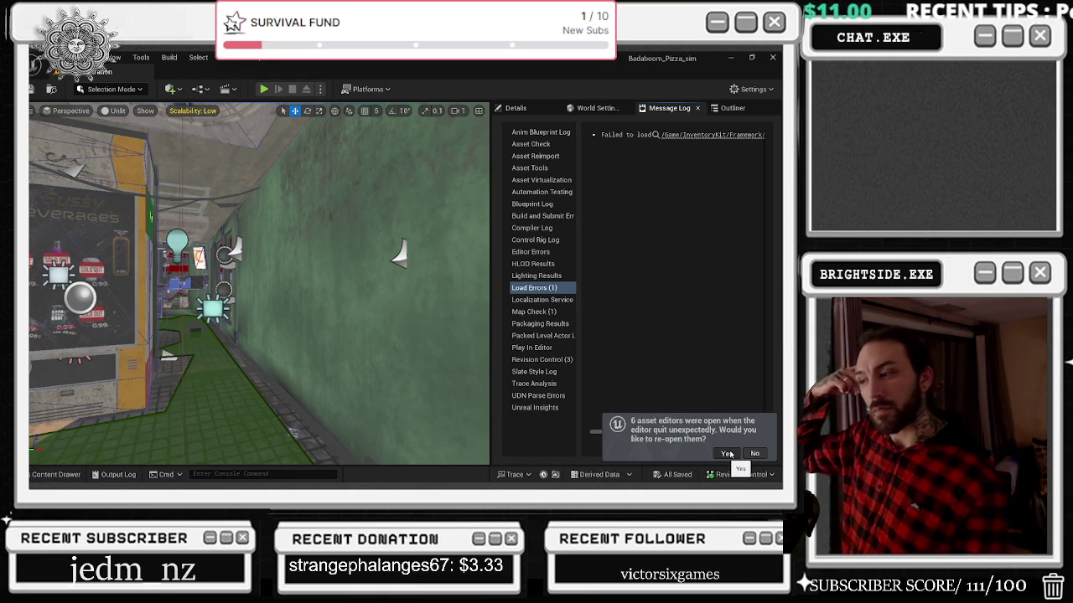
Step: Accept the prompt to reopen the pre-crash asset editors, restoring BPC_CombatStateManager
{"action": "left_click", "coordinate": [728, 453]}
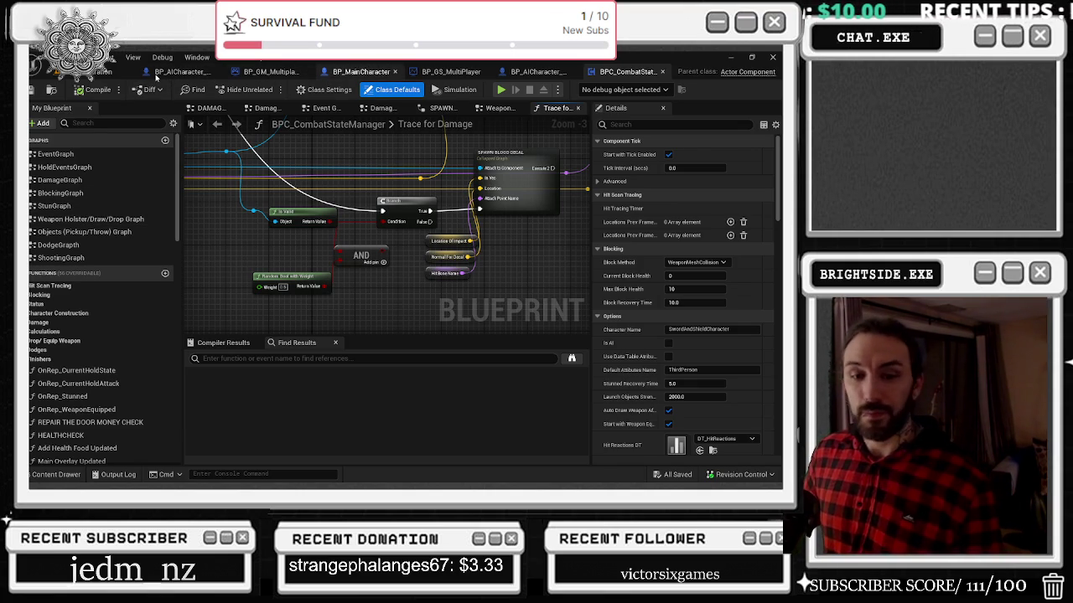
Step: Switch to BP_MainCharacter's Event Graph and move the Event BeginPlay node down and left
{"action": "left_click", "coordinate": [360, 71]}
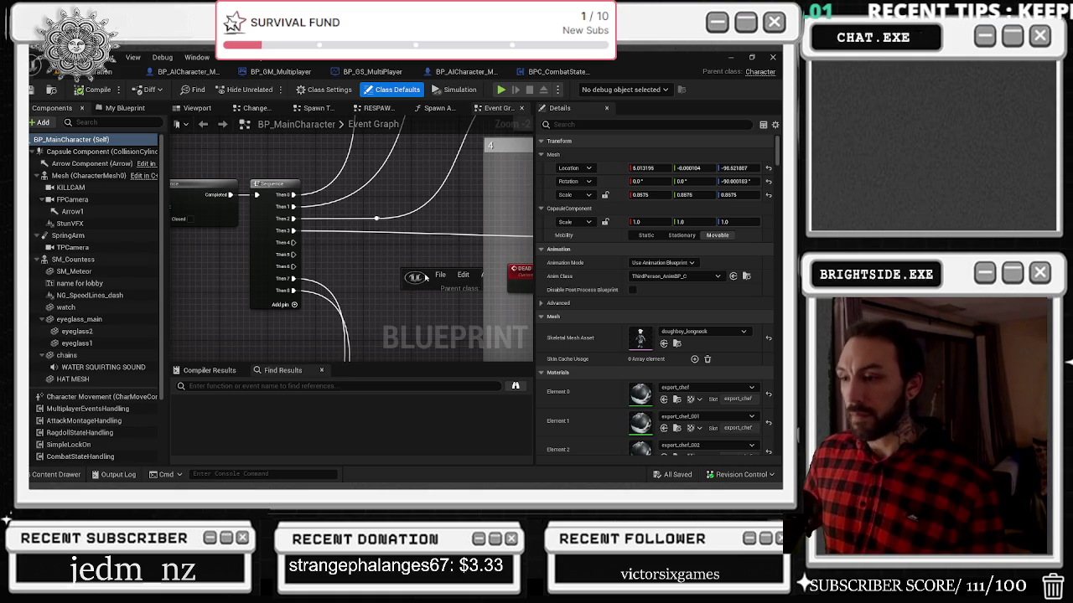
{"action": "mouse_move", "coordinate": [403, 270]}
{"action": "left_mouse_down"}
{"action": "mouse_move", "coordinate": [363, 266]}
{"action": "mouse_move", "coordinate": [189, 73]}
{"action": "left_mouse_up"}
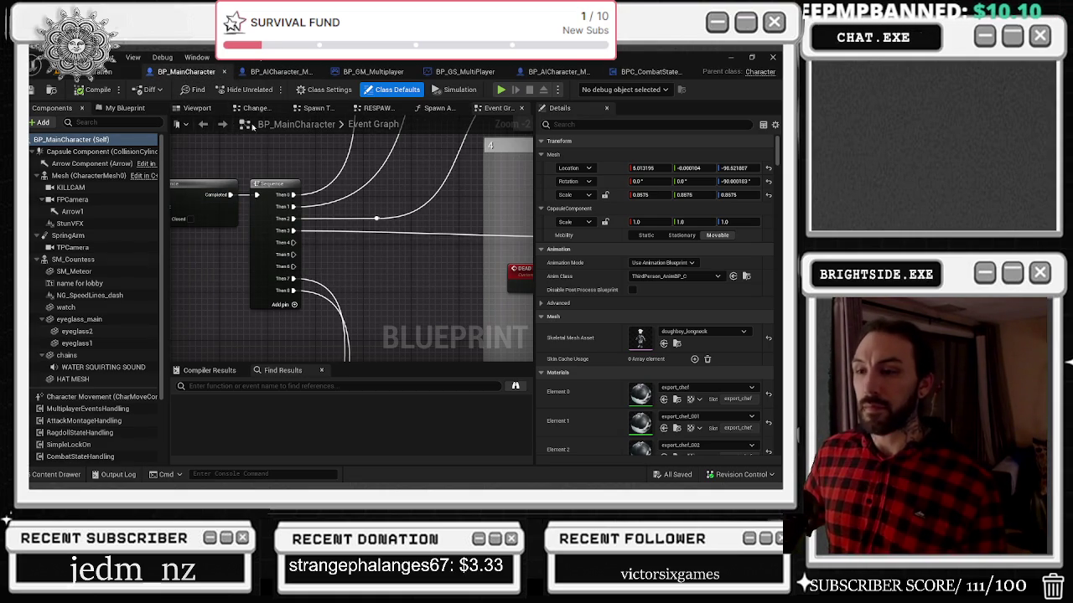
{"action": "left_click_drag", "start_coordinate": [338, 179], "coordinate": [450, 214]}
{"action": "scroll", "coordinate": [465, 222], "scroll_direction": "down", "scroll_amount": 7}
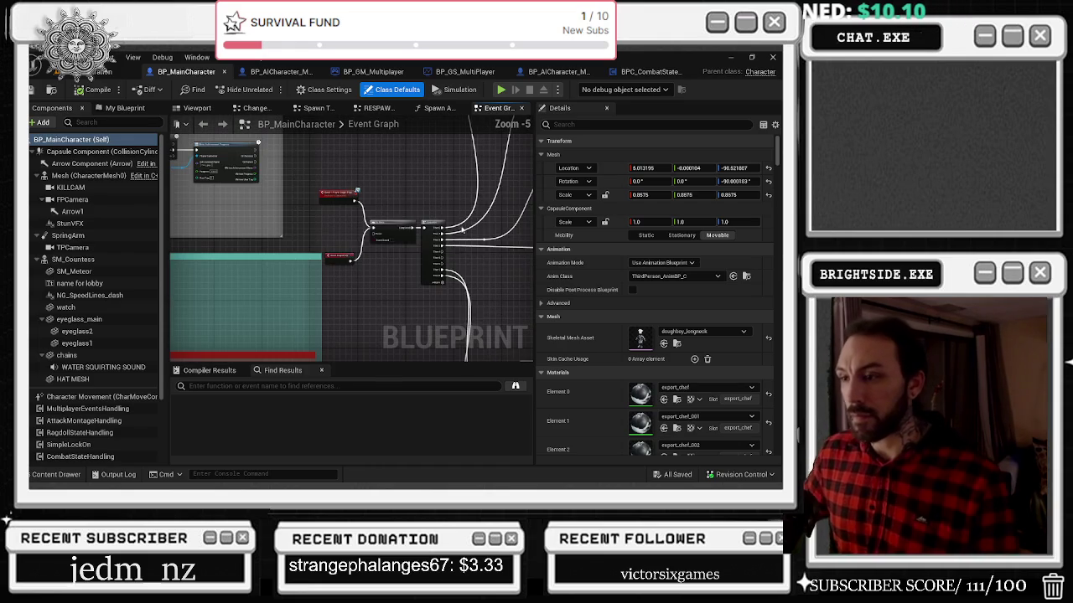
{"action": "left_click", "coordinate": [340, 250]}
{"action": "mouse_move", "coordinate": [343, 245]}
{"action": "left_mouse_down"}
{"action": "mouse_move", "coordinate": [311, 240]}
{"action": "mouse_move", "coordinate": [288, 268]}
{"action": "mouse_move", "coordinate": [192, 324]}
{"action": "mouse_move", "coordinate": [247, 368]}
{"action": "mouse_move", "coordinate": [252, 316]}
{"action": "mouse_move", "coordinate": [455, 324]}
{"action": "left_mouse_up"}
{"action": "mouse_move", "coordinate": [354, 264]}
{"action": "left_mouse_down"}
{"action": "mouse_move", "coordinate": [362, 230]}
{"action": "mouse_move", "coordinate": [363, 238]}
{"action": "left_mouse_up"}
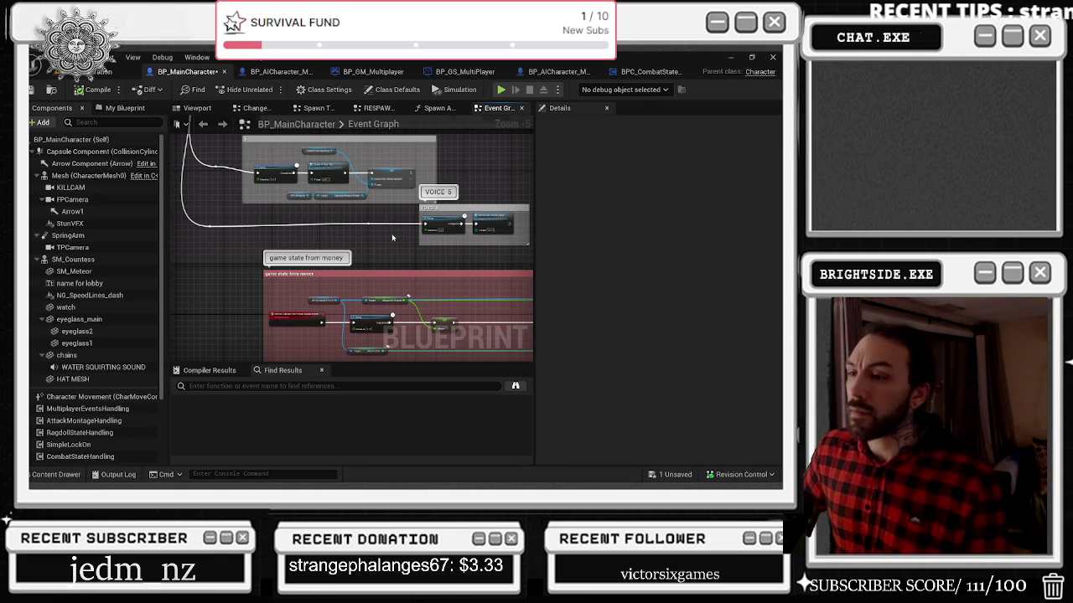
Step: Break the wire into the VOICE 6 node, compile BP_MainCharacter, and return to the level editor
{"action": "scroll", "coordinate": [391, 238], "scroll_direction": "up", "scroll_amount": 1}
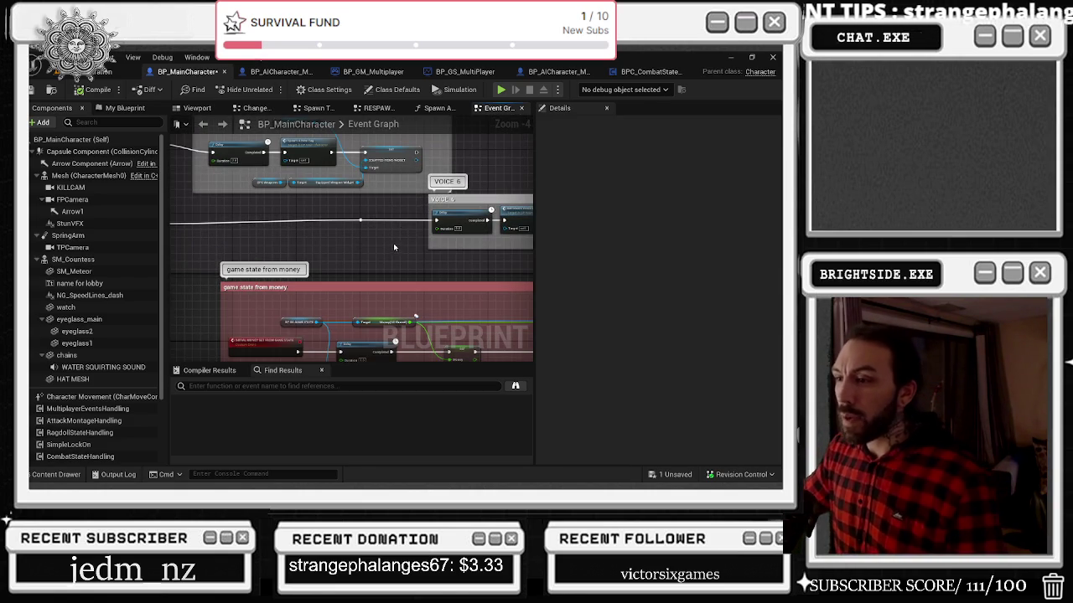
{"action": "mouse_move", "coordinate": [394, 247]}
{"action": "left_mouse_down"}
{"action": "mouse_move", "coordinate": [484, 259]}
{"action": "mouse_move", "coordinate": [433, 257]}
{"action": "left_mouse_up"}
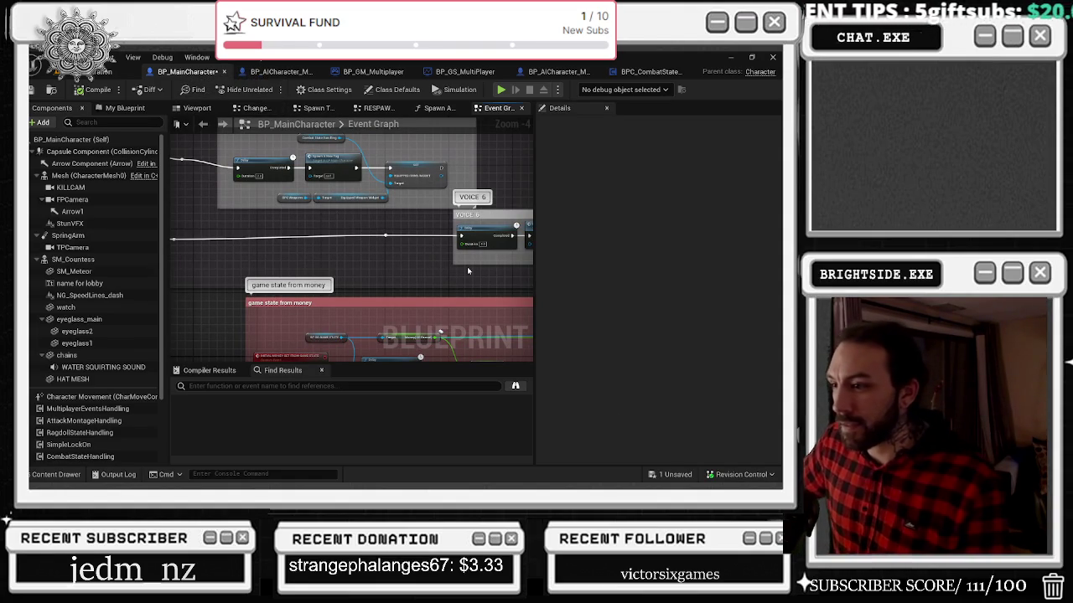
{"action": "left_click", "coordinate": [416, 239], "text": "alt"}
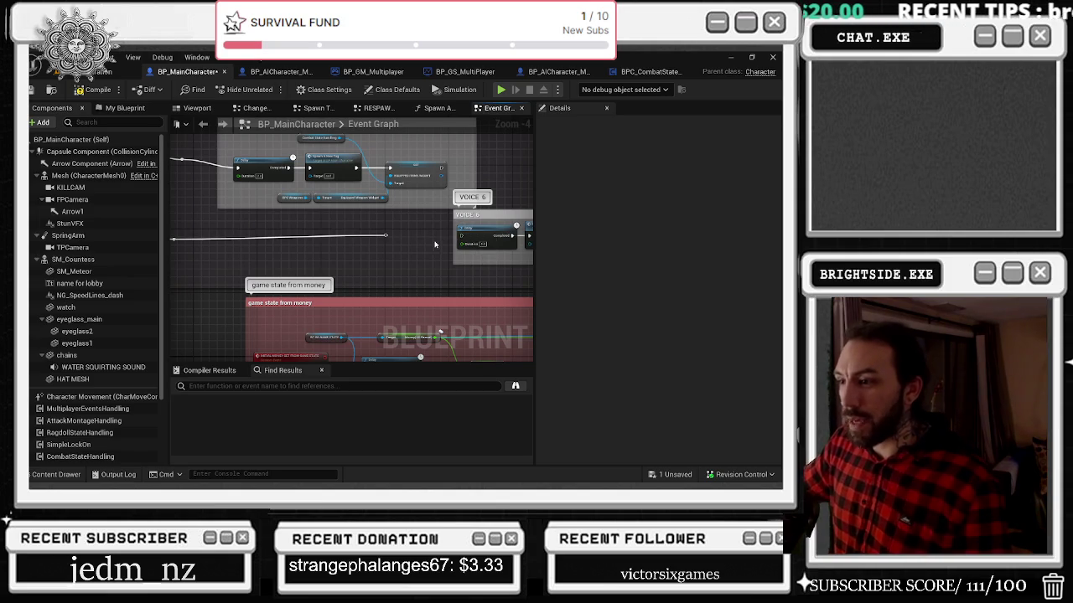
{"action": "left_click", "coordinate": [94, 89]}
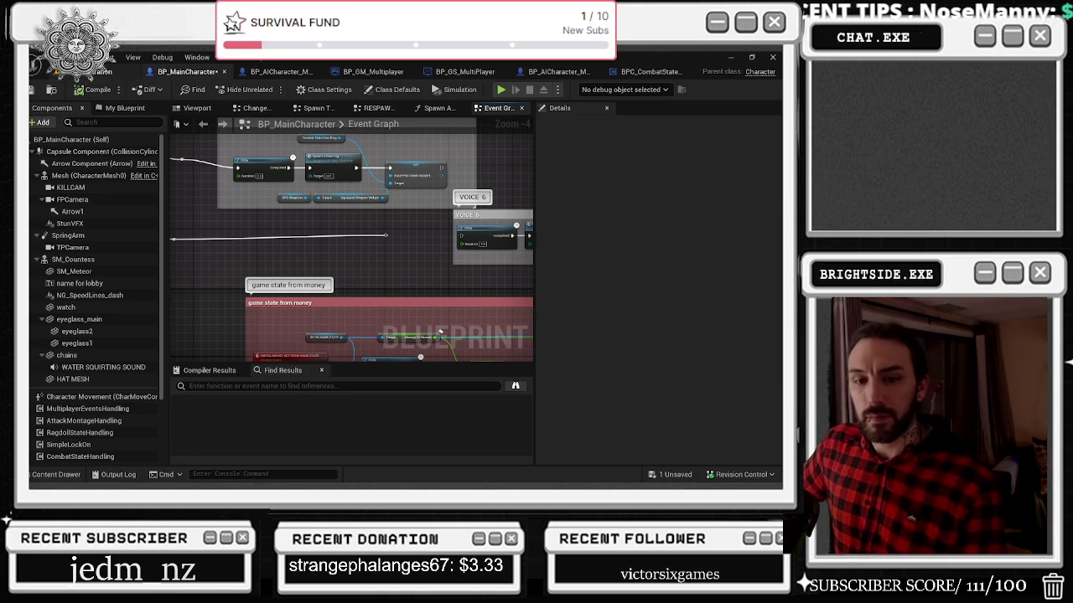
{"action": "left_click", "coordinate": [91, 72]}
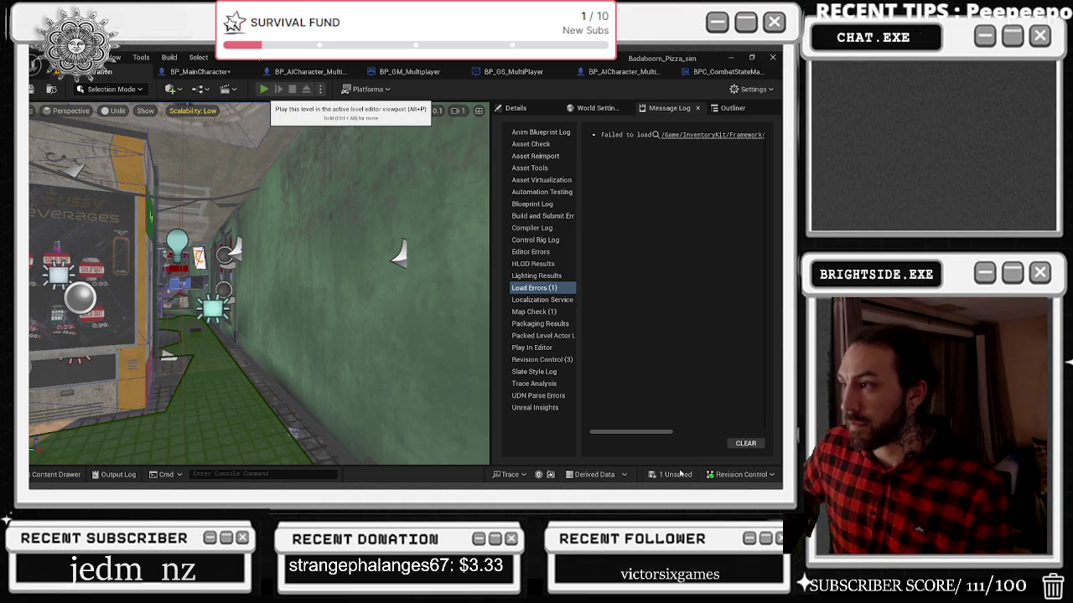
Step: Save BP_MainCharacter from the unsaved list with Save Selected, then start a Play-In-Editor test
{"action": "left_click", "coordinate": [676, 475]}
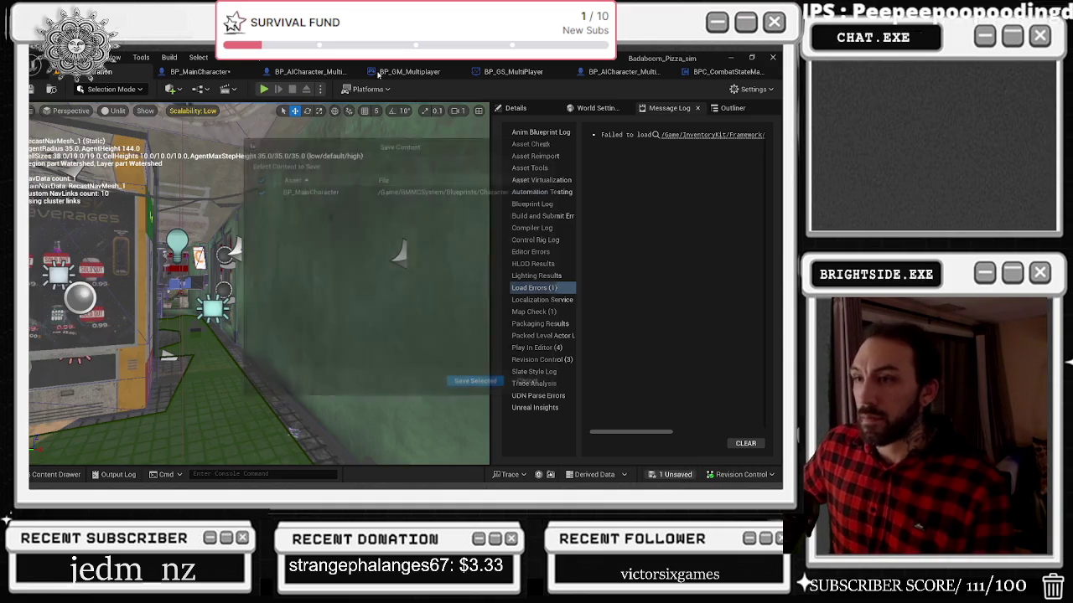
{"action": "left_click", "coordinate": [474, 387]}
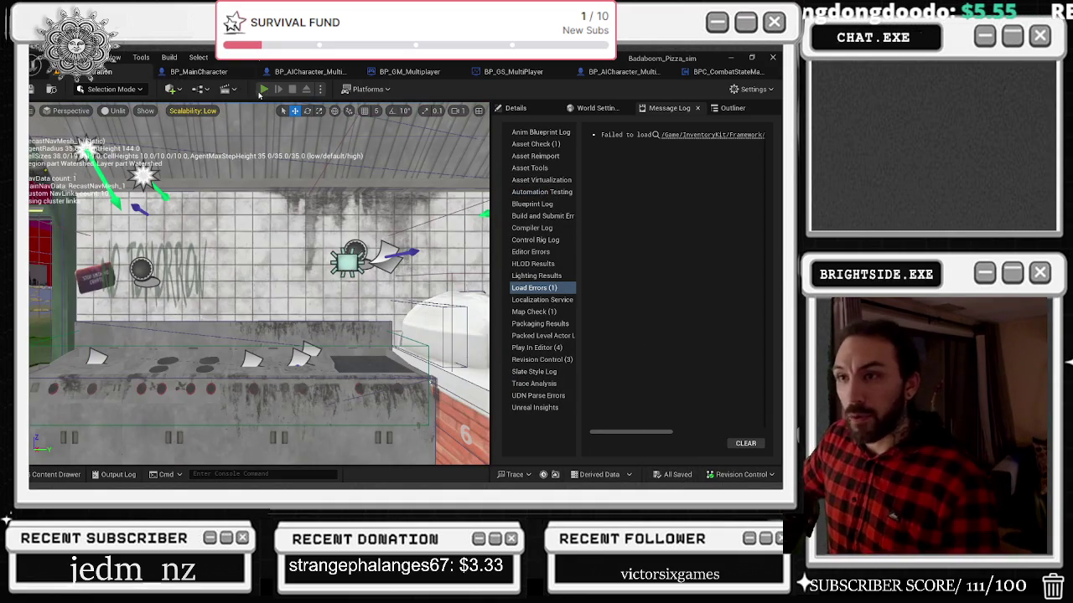
{"action": "left_click", "coordinate": [262, 90]}
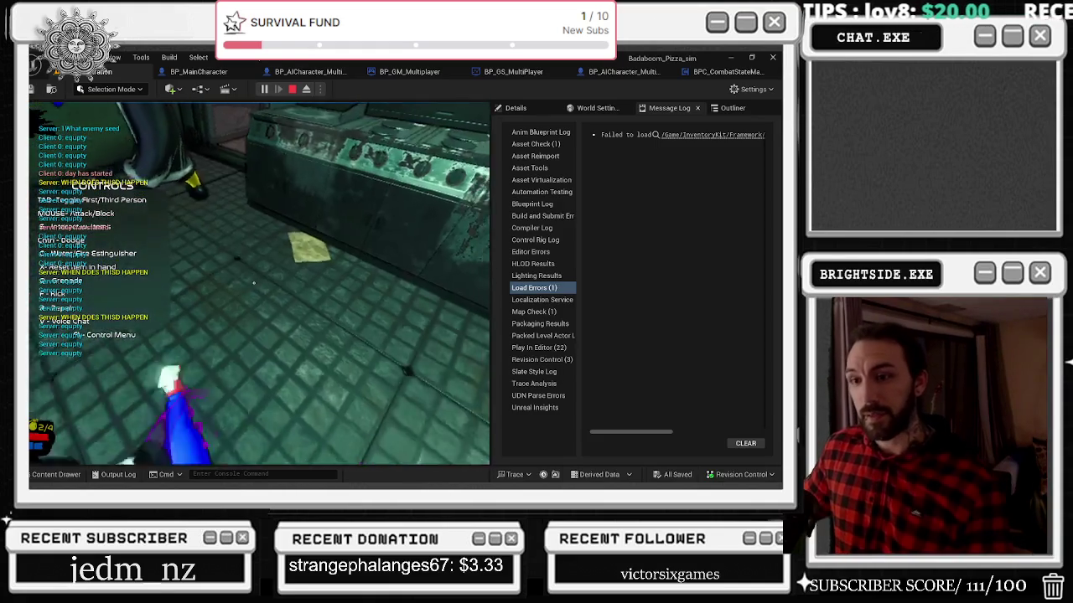
Step: Stop and restart the Play-In-Editor session twice, with Alt+P and then Play, before stopping it
{"action": "key", "text": "Escape"}
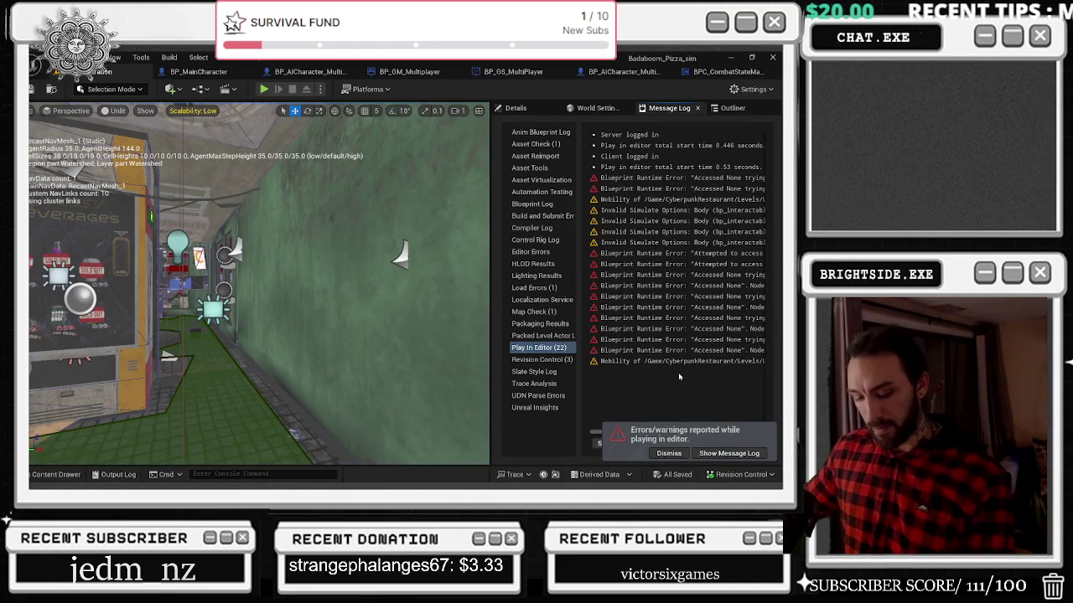
{"action": "key", "text": "alt+p"}
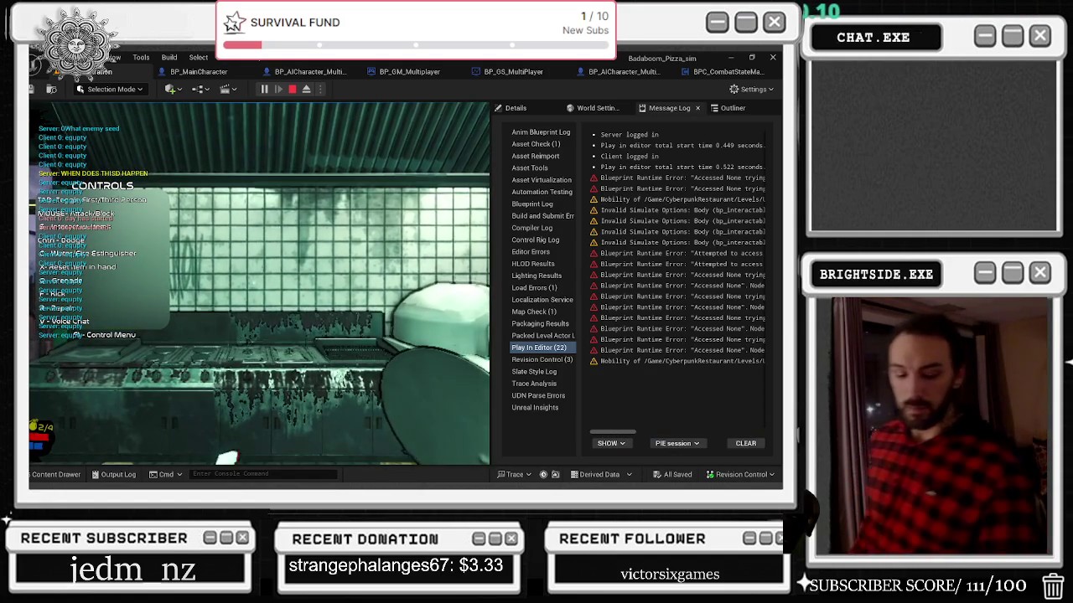
{"action": "key", "text": "Escape"}
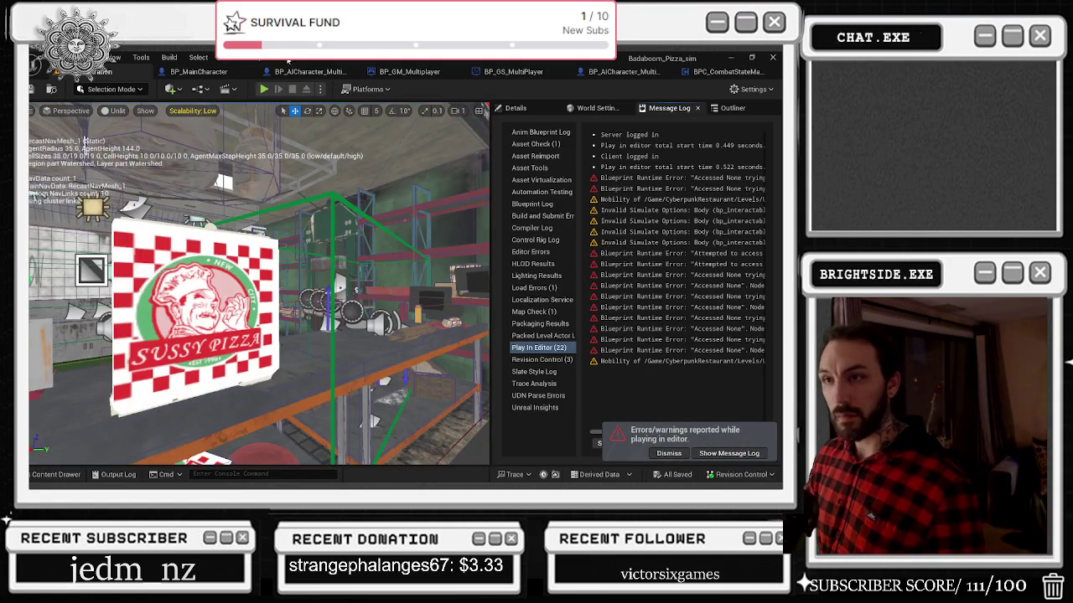
{"action": "left_click", "coordinate": [263, 89]}
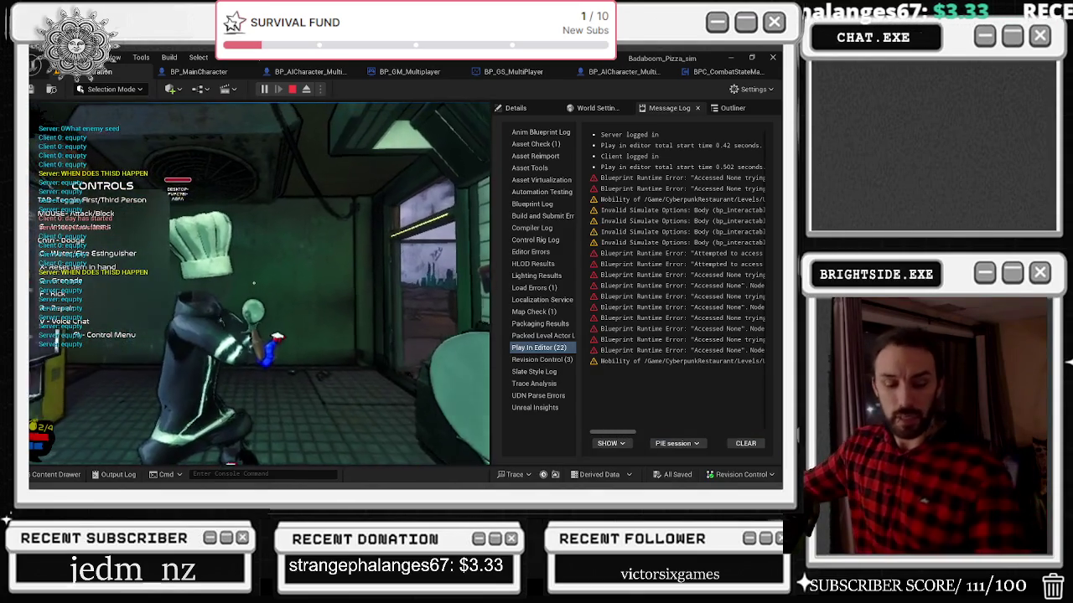
{"action": "key", "text": "Escape"}
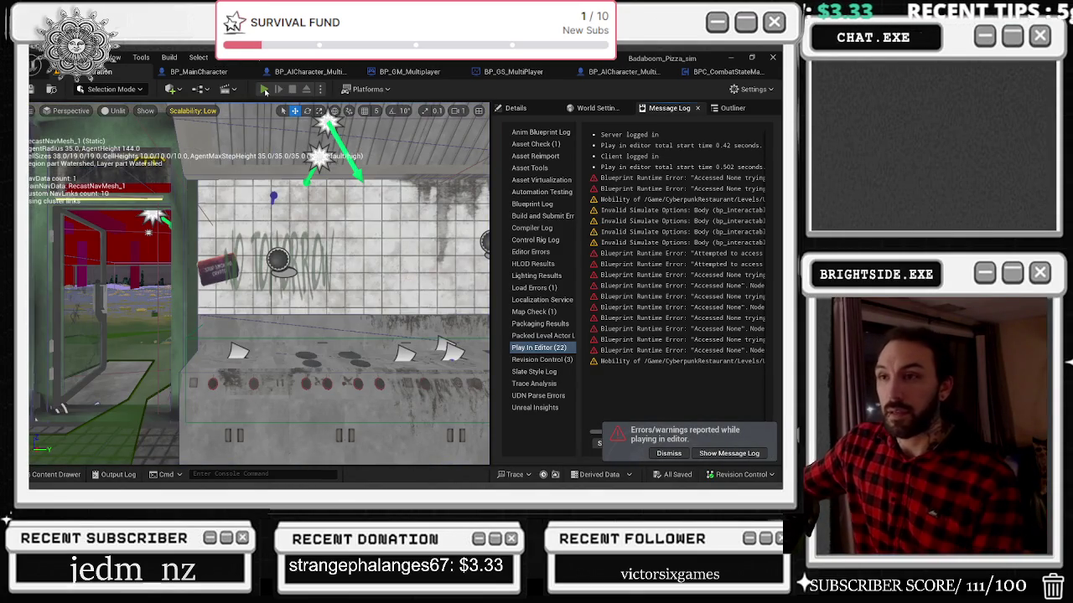
Step: Run another Play-In-Editor test of the pizza shop and stop it, after which the editor crashes
{"action": "left_click", "coordinate": [263, 89]}
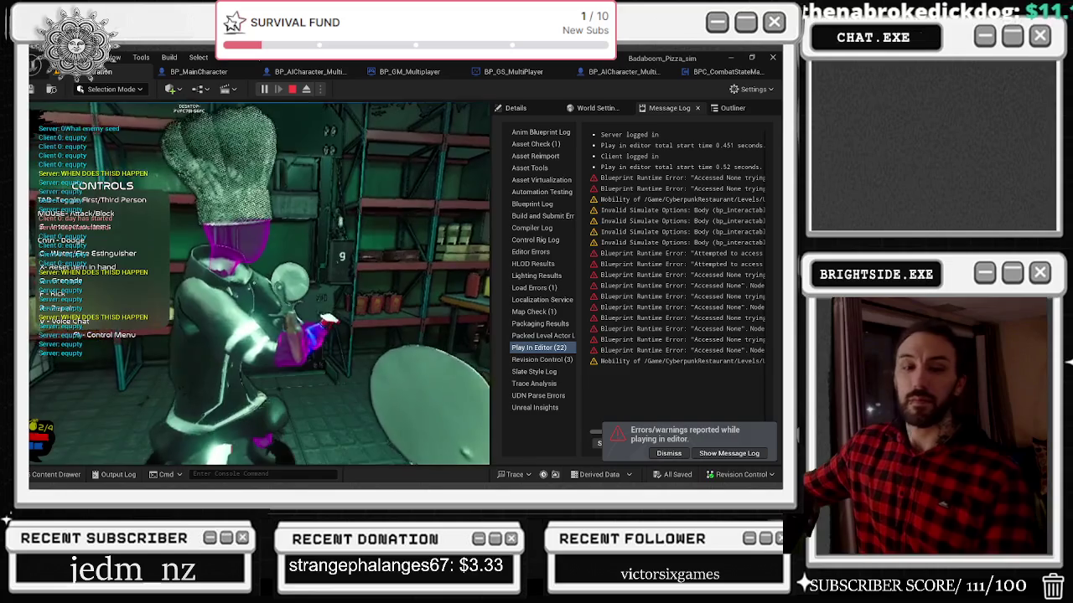
{"action": "key", "text": "Escape"}
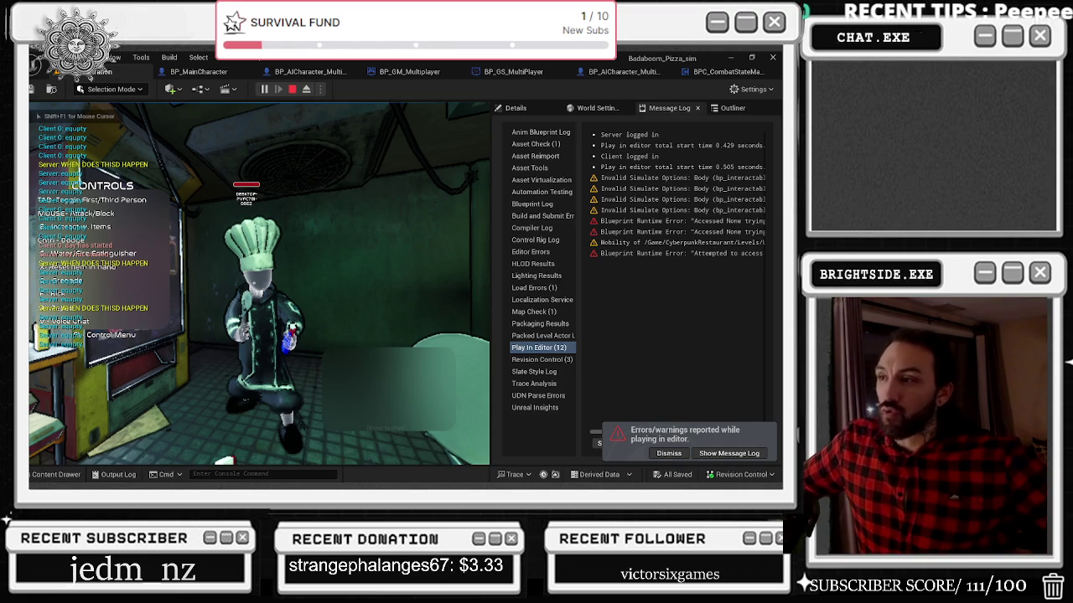
{"action": "key", "text": "super+d"}
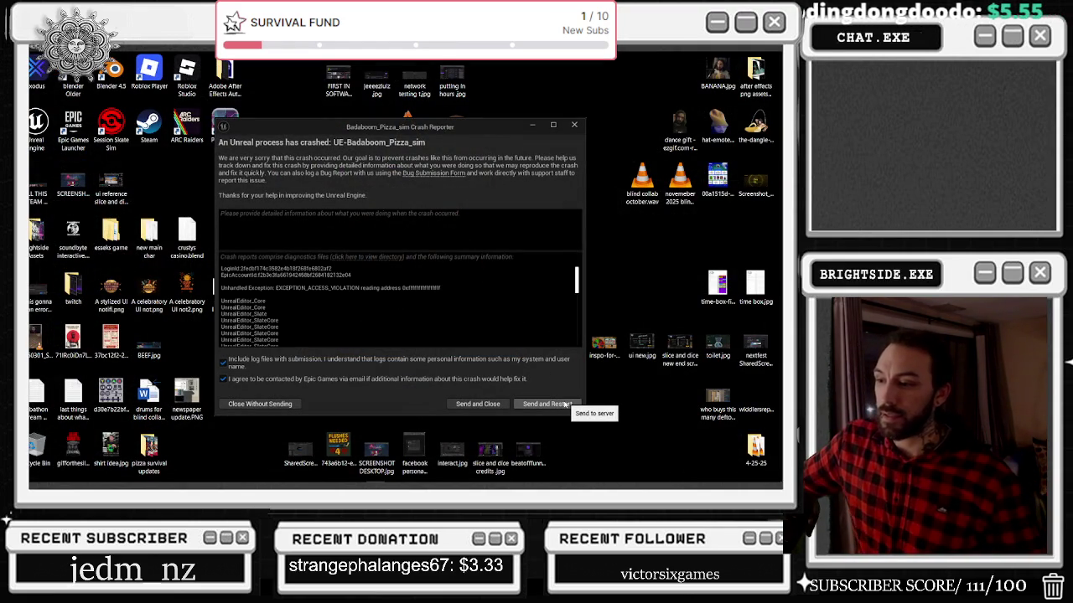
Step: Choose Send and Restart in the Crash Reporter to relaunch the editor
{"action": "left_click", "coordinate": [563, 404]}
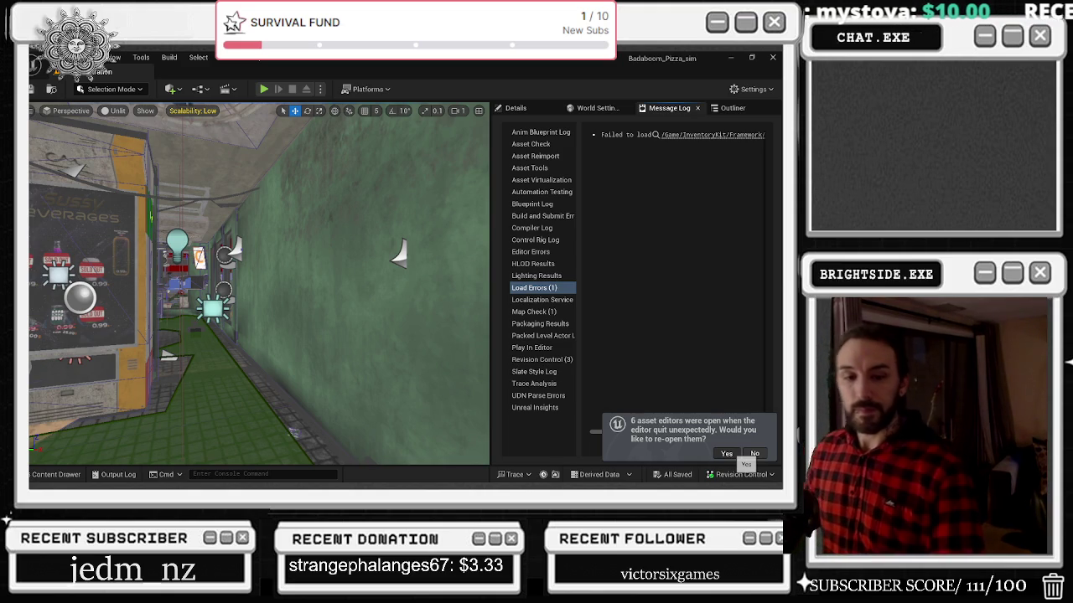
Step: Reopen the six asset editors, put BP_MainCharacter first, and drag a new wire from a node pin
{"action": "left_click", "coordinate": [727, 454]}
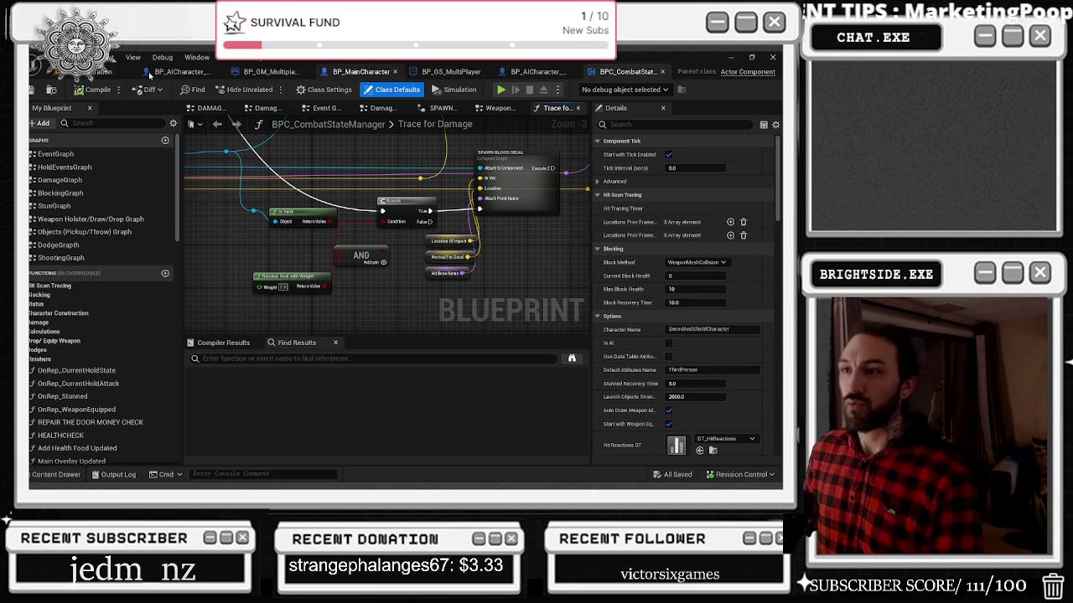
{"action": "left_click", "coordinate": [360, 71]}
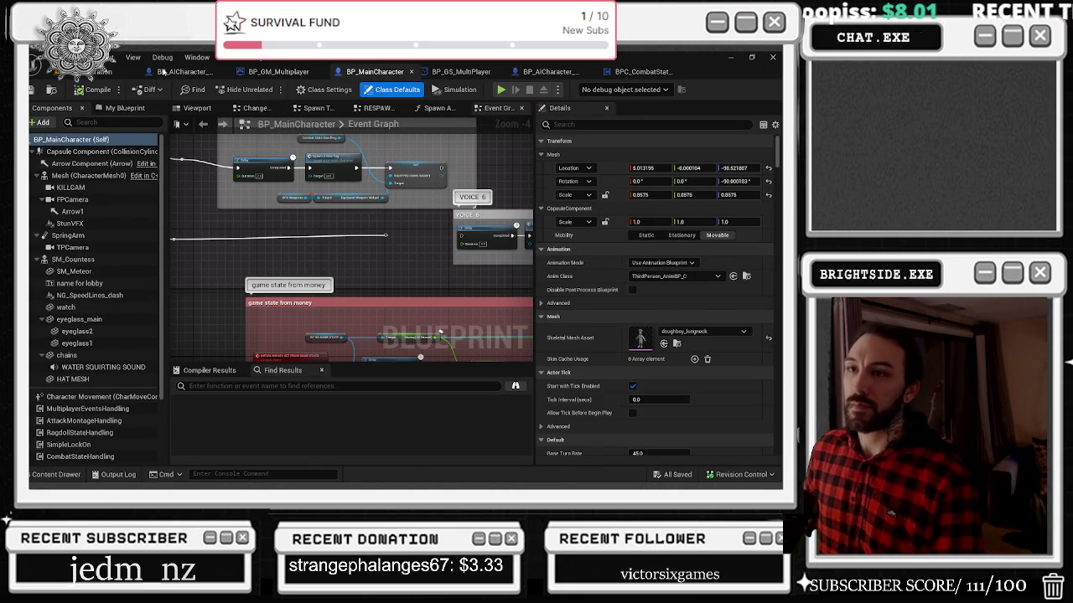
{"action": "left_click", "coordinate": [157, 71]}
{"action": "left_click_drag", "start_coordinate": [361, 71], "coordinate": [186, 71]}
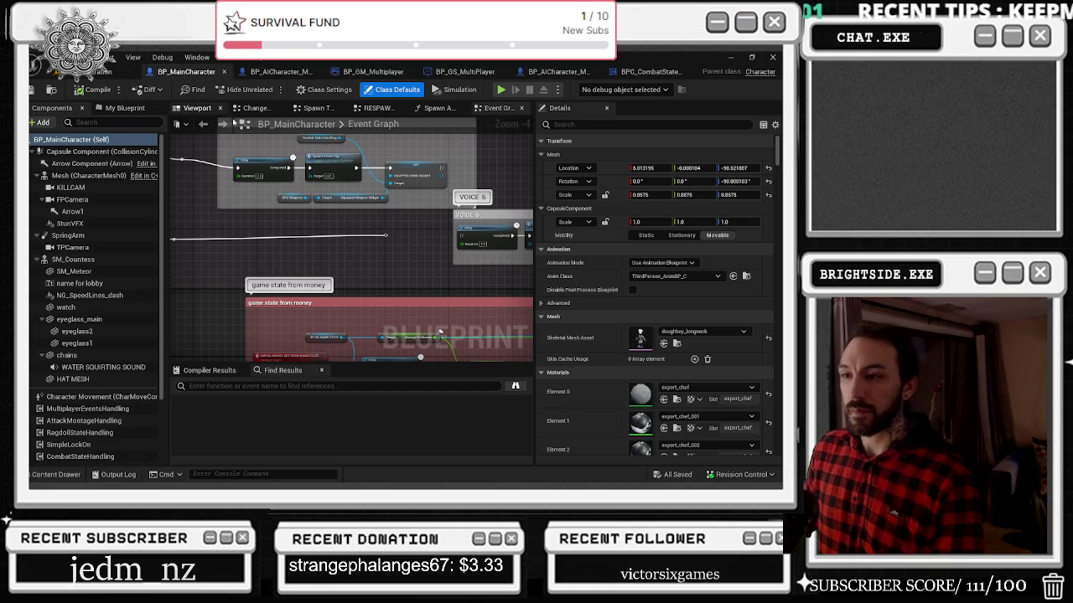
{"action": "mouse_move", "coordinate": [369, 236]}
{"action": "left_mouse_down"}
{"action": "mouse_move", "coordinate": [512, 242]}
{"action": "mouse_move", "coordinate": [486, 244]}
{"action": "left_mouse_up"}
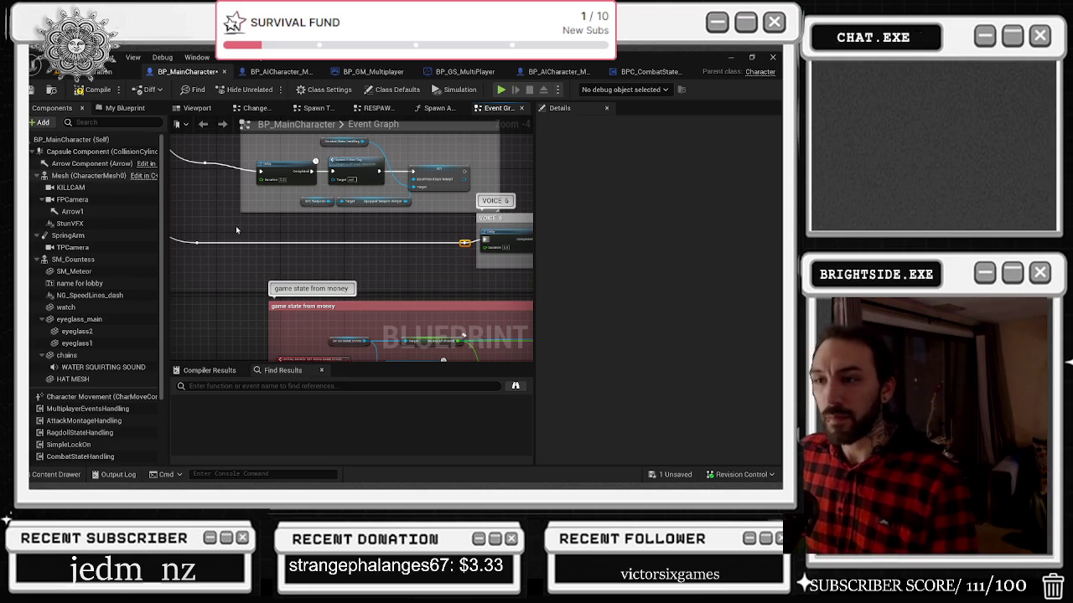
Step: Line up the Delay, Combat State Handling and Spawn A New Tag nodes in comment 5
{"action": "left_click_drag", "start_coordinate": [236, 225], "coordinate": [235, 292]}
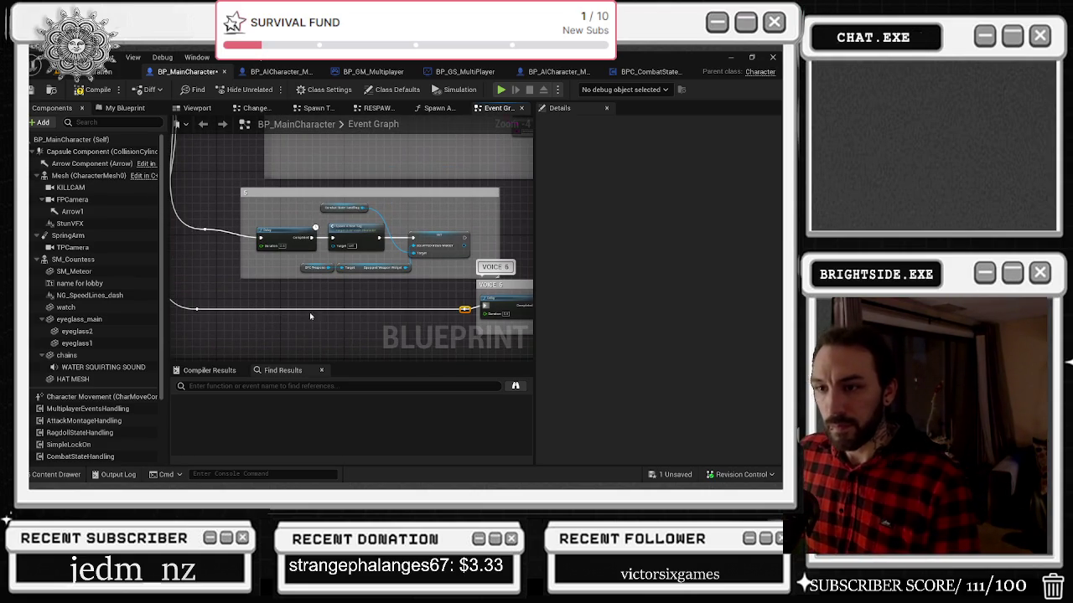
{"action": "left_click_drag", "start_coordinate": [309, 312], "coordinate": [327, 315]}
{"action": "scroll", "coordinate": [367, 303], "scroll_direction": "up", "scroll_amount": 1}
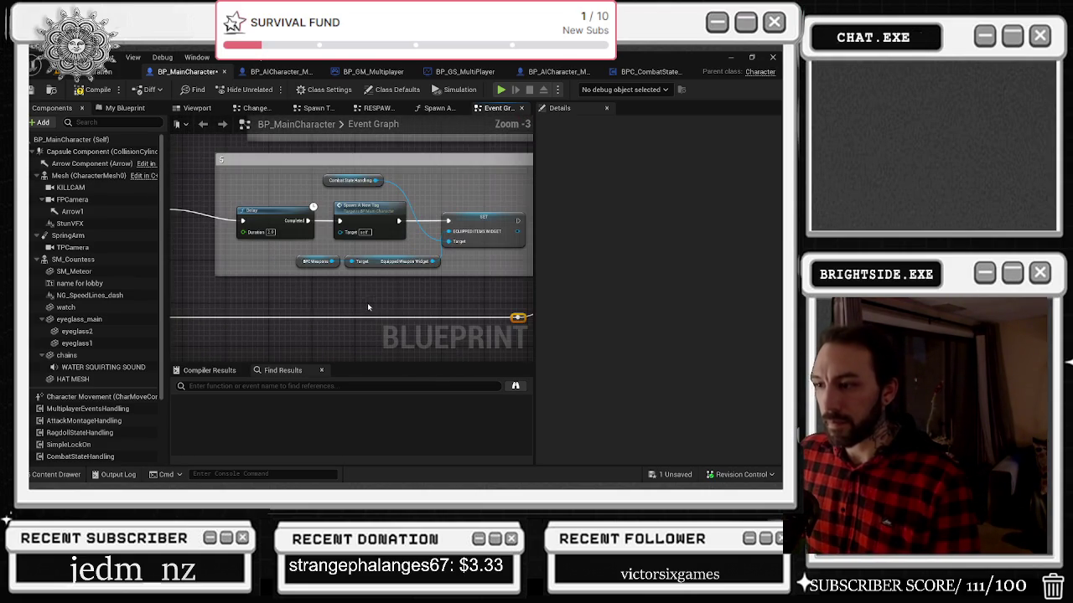
{"action": "left_click_drag", "start_coordinate": [269, 219], "coordinate": [269, 209]}
{"action": "left_click_drag", "start_coordinate": [344, 186], "coordinate": [392, 186]}
{"action": "left_click_drag", "start_coordinate": [470, 224], "coordinate": [476, 208]}
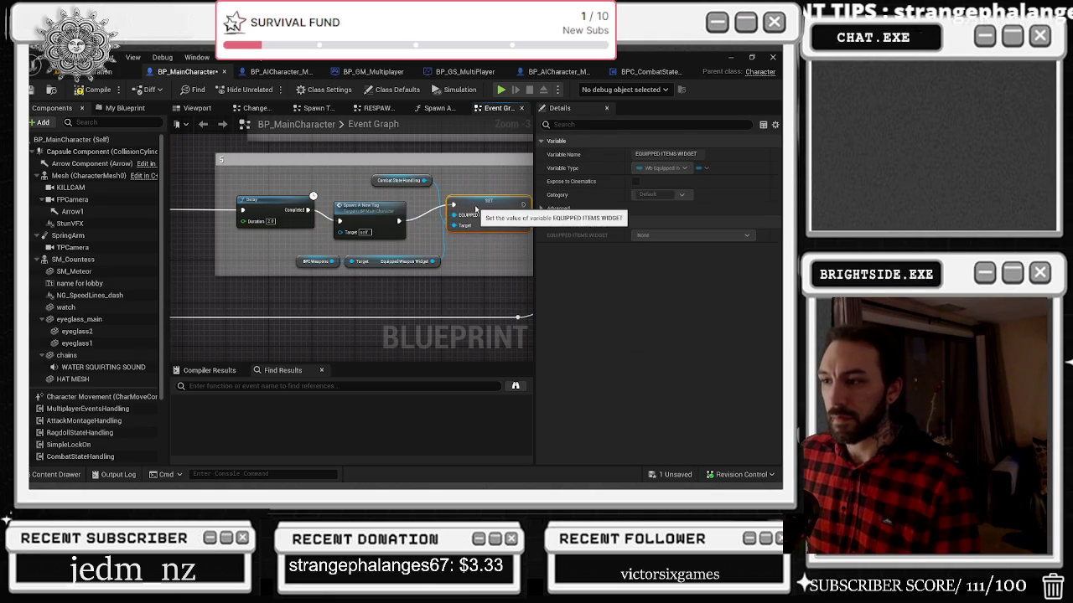
{"action": "left_click_drag", "start_coordinate": [362, 212], "coordinate": [362, 201]}
Step: Reposition the BPC Weapons and Equipped Weapon Widget nodes and refine the Combat State Handling placement
{"action": "mouse_move", "coordinate": [333, 249]}
{"action": "left_mouse_down"}
{"action": "mouse_move", "coordinate": [444, 266]}
{"action": "mouse_move", "coordinate": [421, 241]}
{"action": "mouse_move", "coordinate": [339, 252]}
{"action": "left_mouse_up"}
{"action": "left_click_drag", "start_coordinate": [487, 202], "coordinate": [476, 207]}
{"action": "left_click_drag", "start_coordinate": [386, 181], "coordinate": [362, 186]}
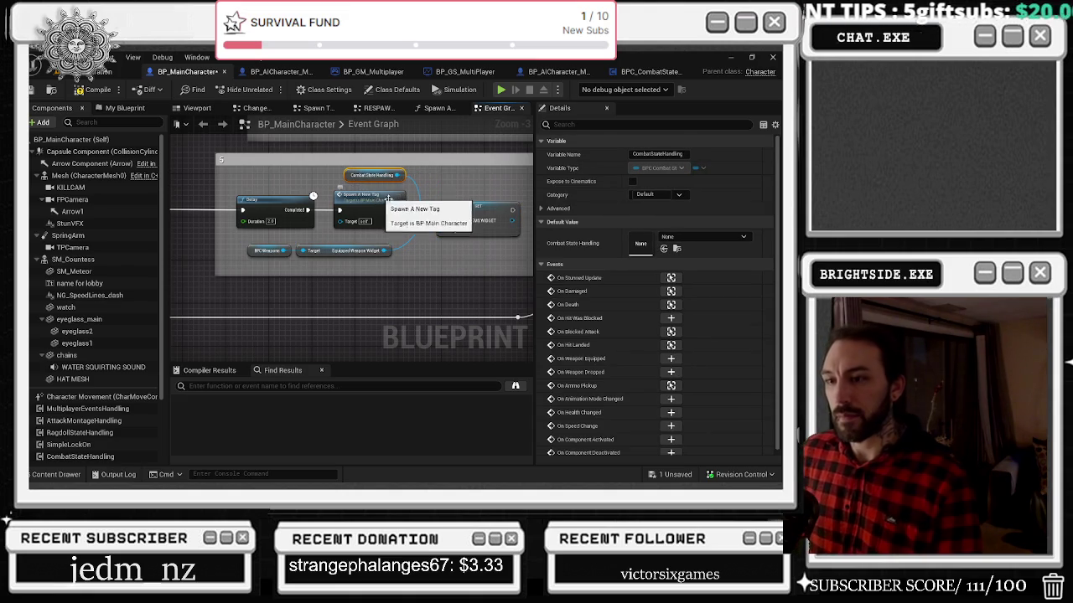
{"action": "left_click_drag", "start_coordinate": [331, 251], "coordinate": [353, 256]}
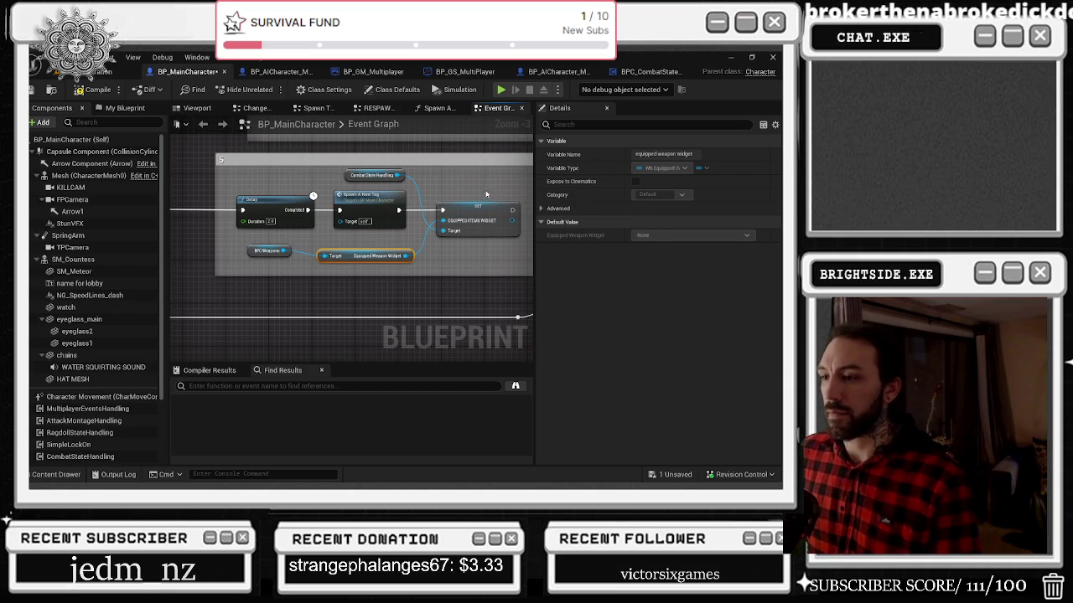
{"action": "left_click_drag", "start_coordinate": [346, 264], "coordinate": [352, 259]}
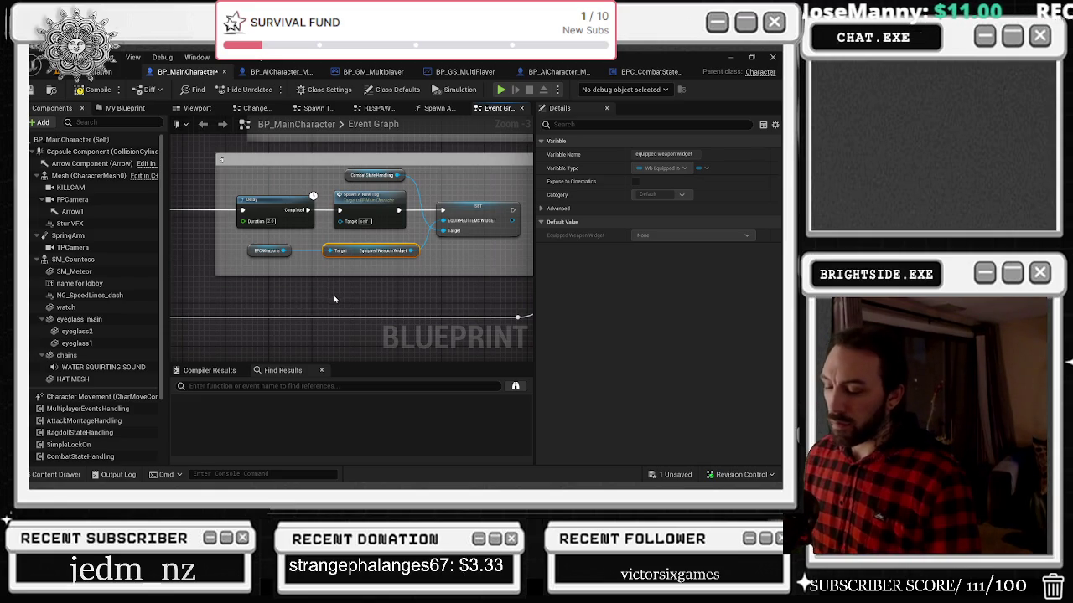
Step: Nudge comment 5's Delay node slightly left and select the BPC Weapons and Equipped Weapon Widget nodes
{"action": "scroll", "coordinate": [436, 255], "scroll_direction": "down", "scroll_amount": 2}
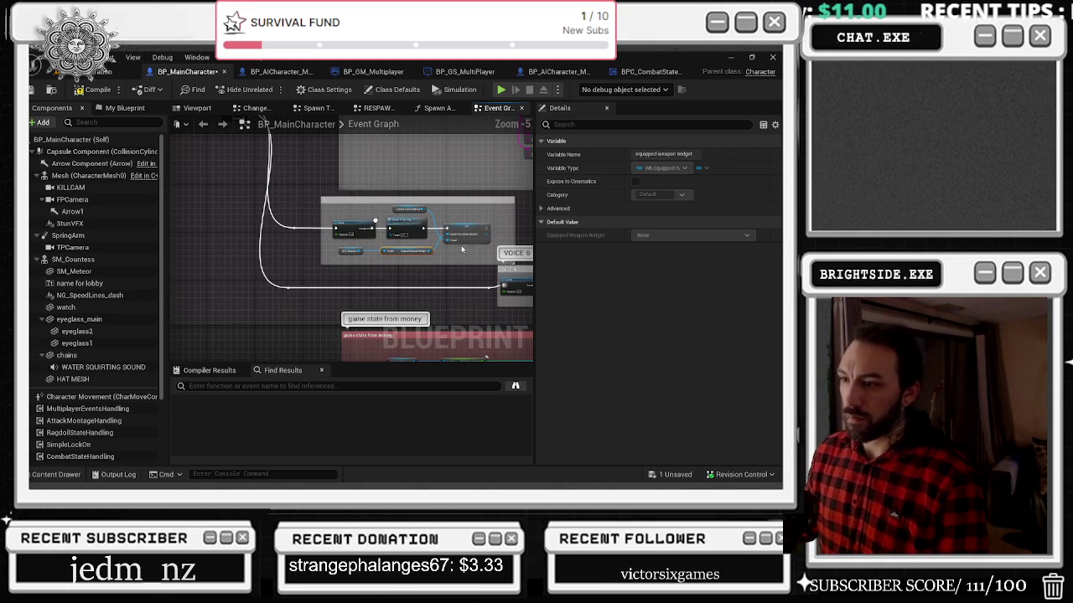
{"action": "scroll", "coordinate": [428, 259], "scroll_direction": "up", "scroll_amount": 2}
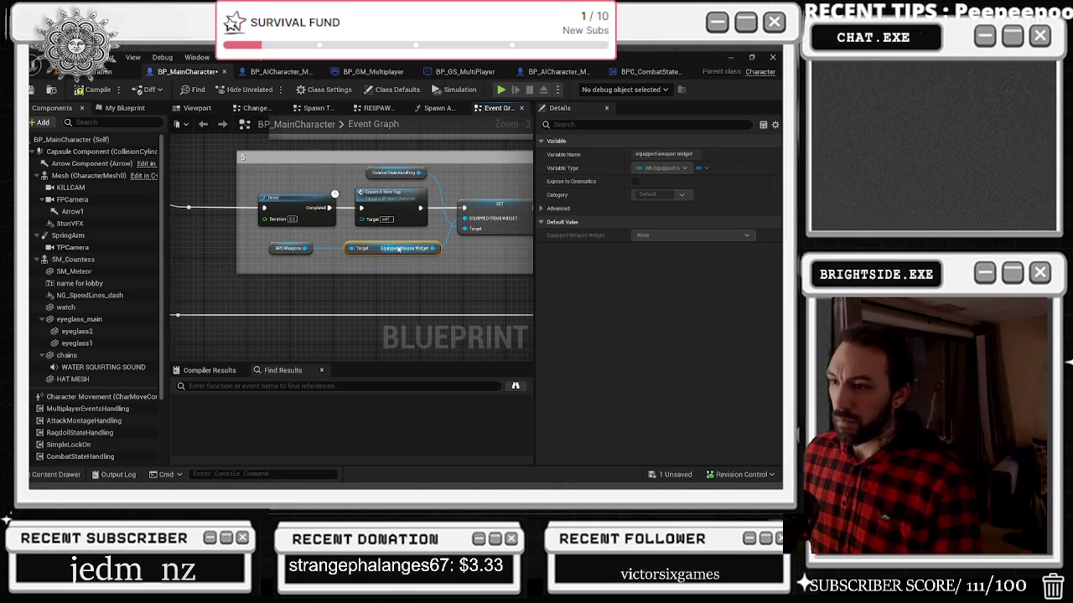
{"action": "left_click_drag", "start_coordinate": [282, 204], "coordinate": [276, 203]}
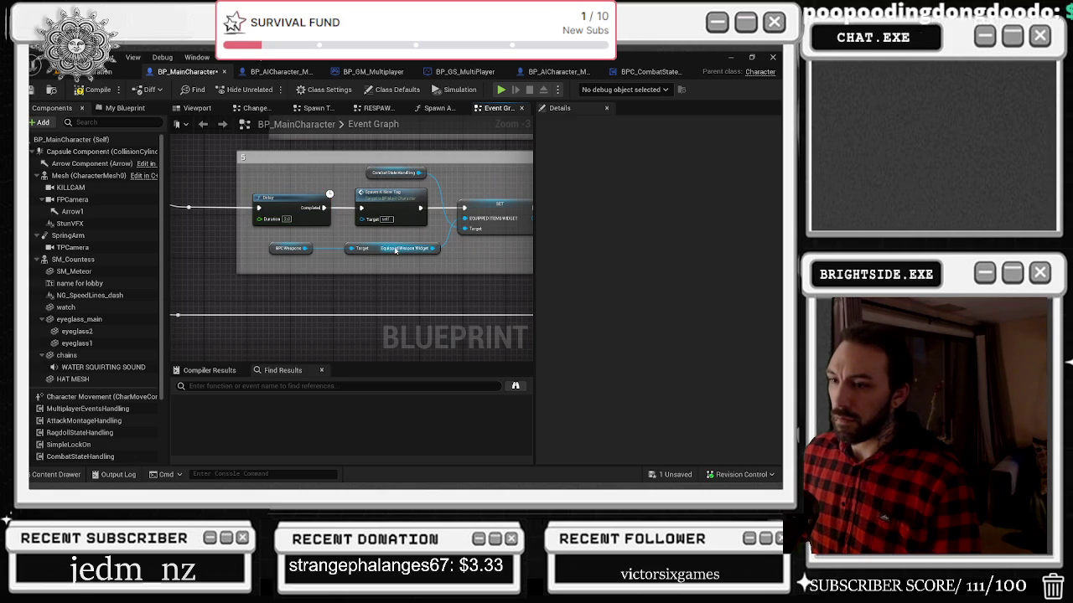
{"action": "mouse_move", "coordinate": [393, 268]}
{"action": "left_mouse_down"}
{"action": "mouse_move", "coordinate": [270, 243]}
{"action": "mouse_move", "coordinate": [302, 251]}
{"action": "mouse_move", "coordinate": [274, 282]}
{"action": "mouse_move", "coordinate": [95, 239]}
{"action": "mouse_move", "coordinate": [95, 227]}
{"action": "left_mouse_up"}
{"action": "left_click_drag", "start_coordinate": [336, 205], "coordinate": [530, 244]}
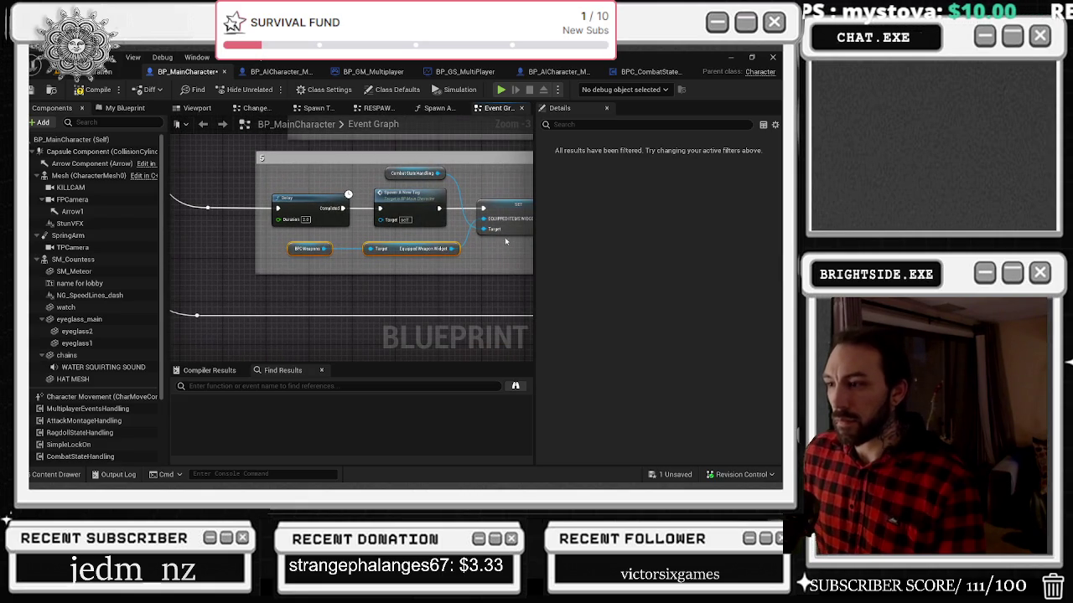
Step: Find the collapsed spawn the overlay widget node near VOICE 6 and open its graph
{"action": "mouse_move", "coordinate": [497, 167]}
{"action": "left_mouse_down"}
{"action": "mouse_move", "coordinate": [408, 166]}
{"action": "mouse_move", "coordinate": [417, 172]}
{"action": "mouse_move", "coordinate": [399, 159]}
{"action": "left_mouse_up"}
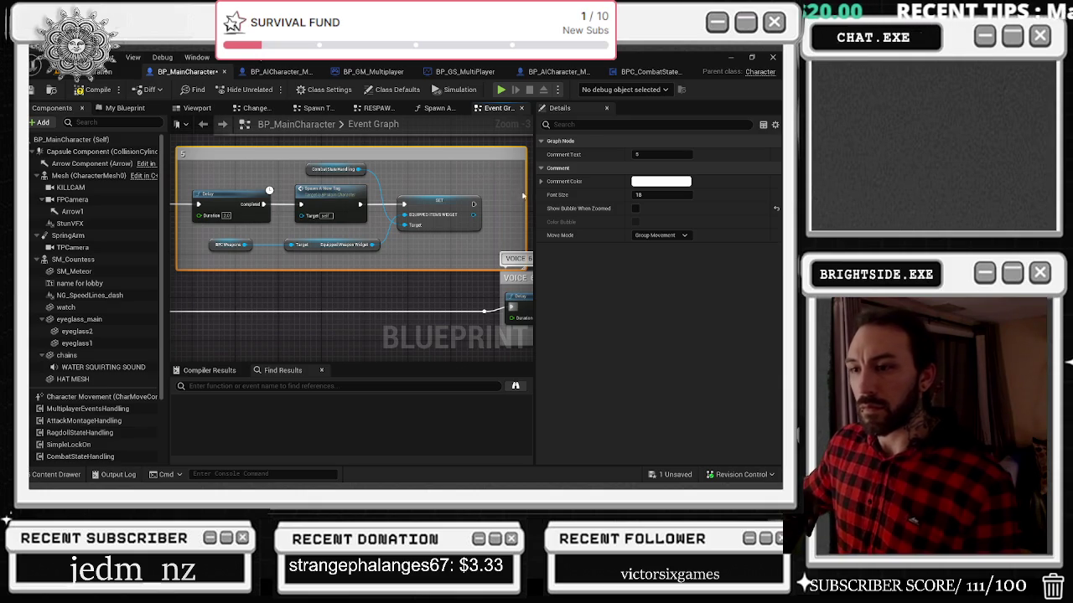
{"action": "scroll", "coordinate": [387, 324], "scroll_direction": "down", "scroll_amount": 2}
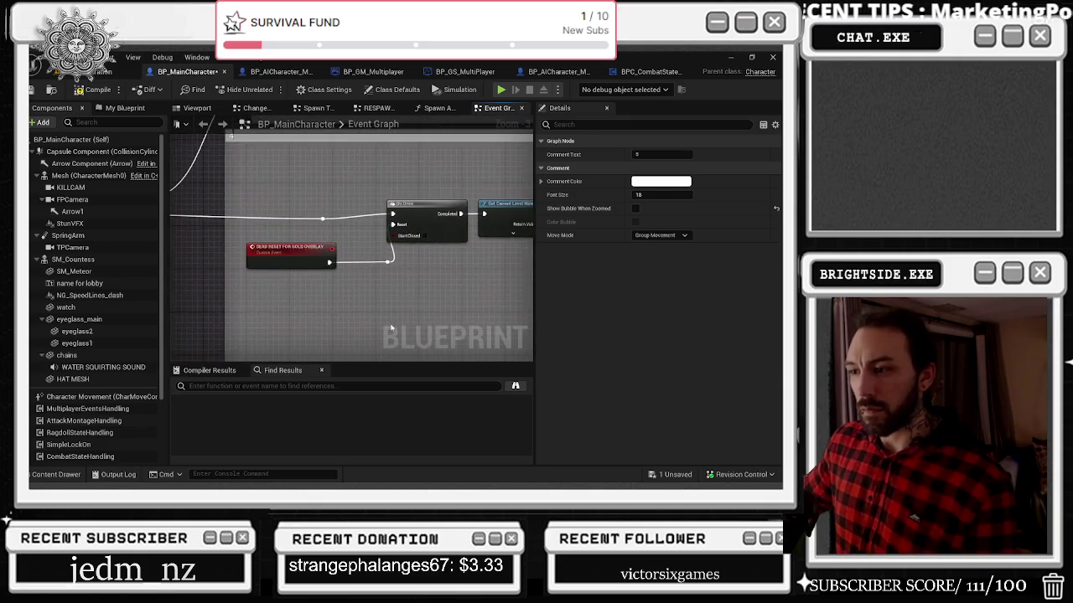
{"action": "left_click_drag", "start_coordinate": [386, 324], "coordinate": [354, 290]}
{"action": "mouse_move", "coordinate": [390, 218]}
{"action": "left_mouse_down"}
{"action": "mouse_move", "coordinate": [289, 154]}
{"action": "mouse_move", "coordinate": [352, 192]}
{"action": "mouse_move", "coordinate": [405, 167]}
{"action": "mouse_move", "coordinate": [376, 192]}
{"action": "left_mouse_up"}
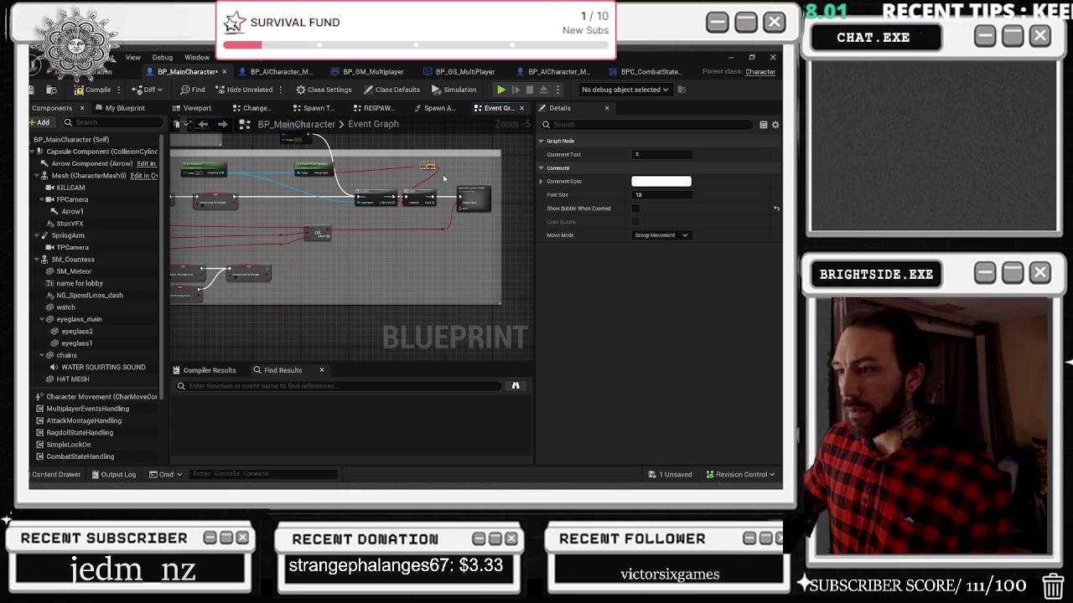
{"action": "left_click", "coordinate": [428, 167]}
{"action": "left_click", "coordinate": [475, 195]}
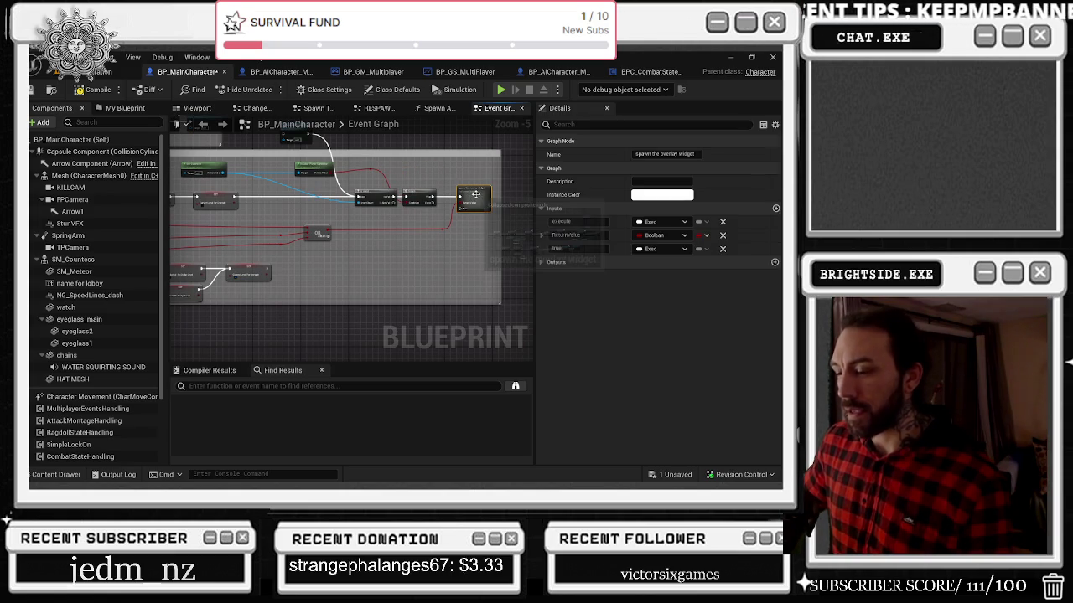
{"action": "double_click", "coordinate": [473, 199]}
{"action": "scroll", "coordinate": [265, 259], "scroll_direction": "up", "scroll_amount": 4}
{"action": "left_click_drag", "start_coordinate": [264, 259], "coordinate": [84, 255]}
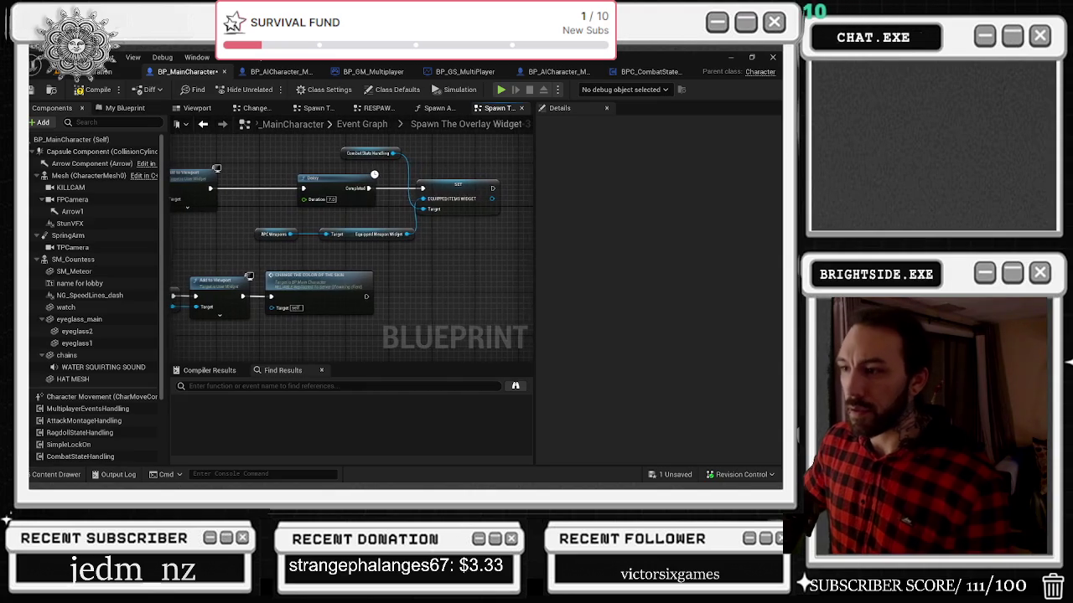
{"action": "left_click_drag", "start_coordinate": [352, 243], "coordinate": [367, 251]}
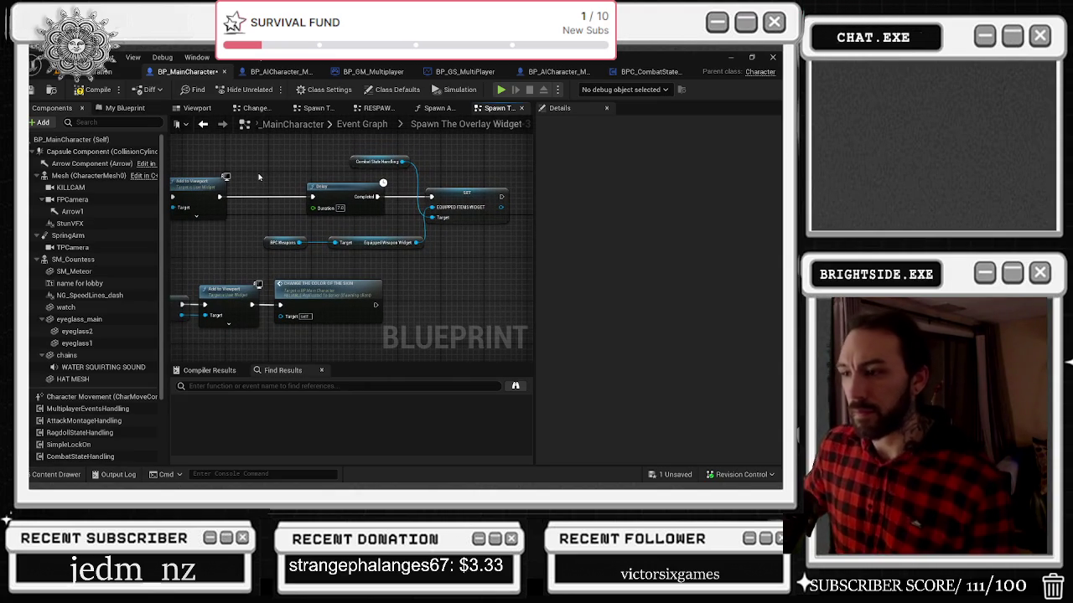
{"action": "left_click_drag", "start_coordinate": [262, 179], "coordinate": [366, 159]}
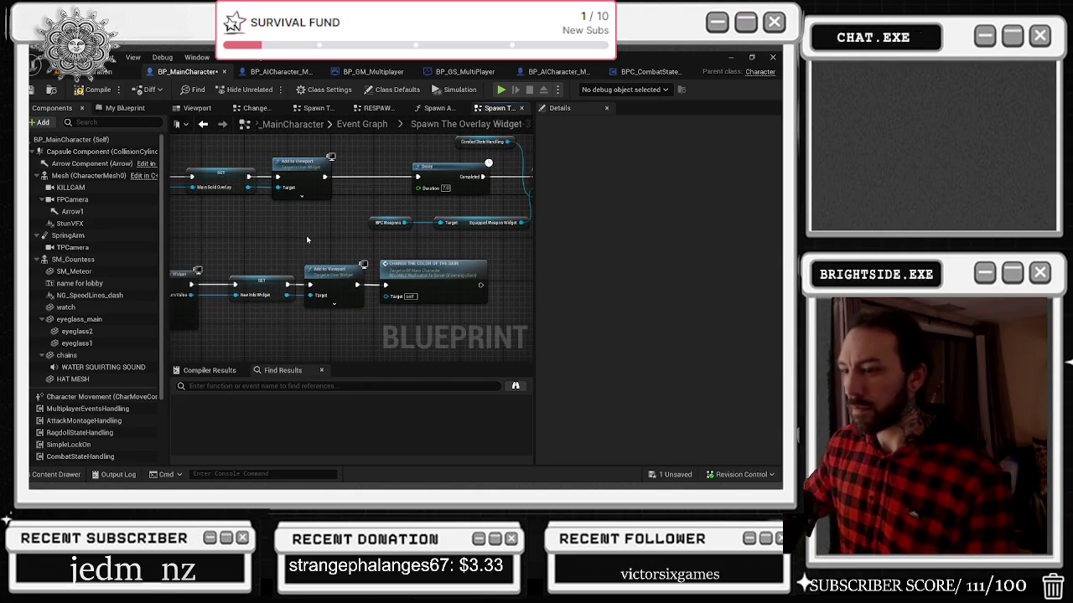
{"action": "left_click_drag", "start_coordinate": [301, 247], "coordinate": [275, 252]}
{"action": "left_click_drag", "start_coordinate": [360, 148], "coordinate": [498, 232]}
{"action": "left_click_drag", "start_coordinate": [302, 252], "coordinate": [524, 214]}
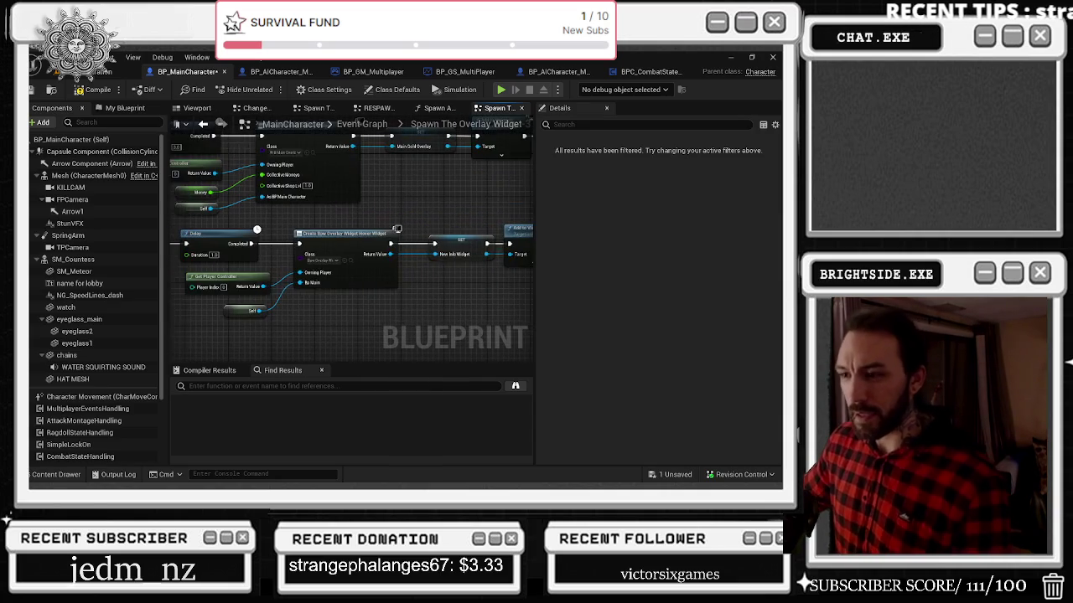
{"action": "left_click_drag", "start_coordinate": [354, 177], "coordinate": [535, 285]}
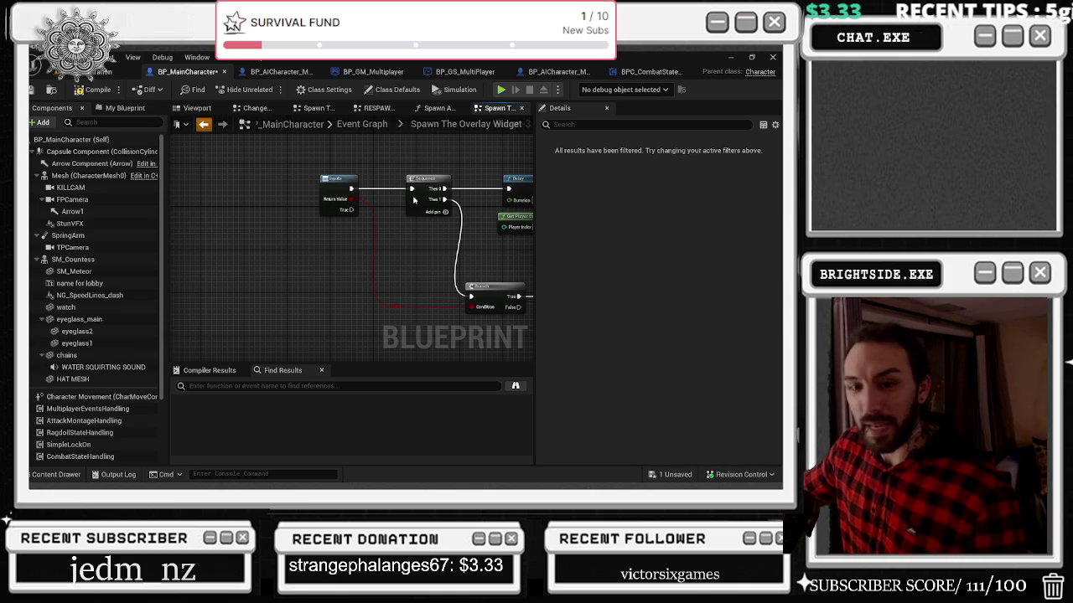
{"action": "left_click", "coordinate": [203, 124]}
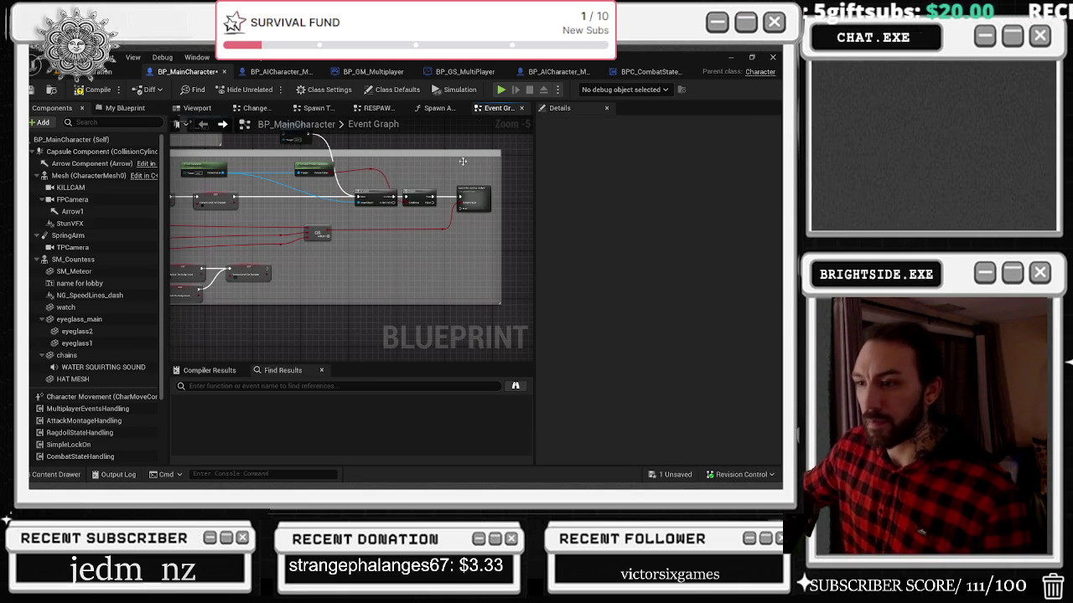
Step: Review the comment groups, IsValid and Set nodes in the Event Graph, then compile BP_MainCharacter
{"action": "scroll", "coordinate": [406, 307], "scroll_direction": "up", "scroll_amount": 4}
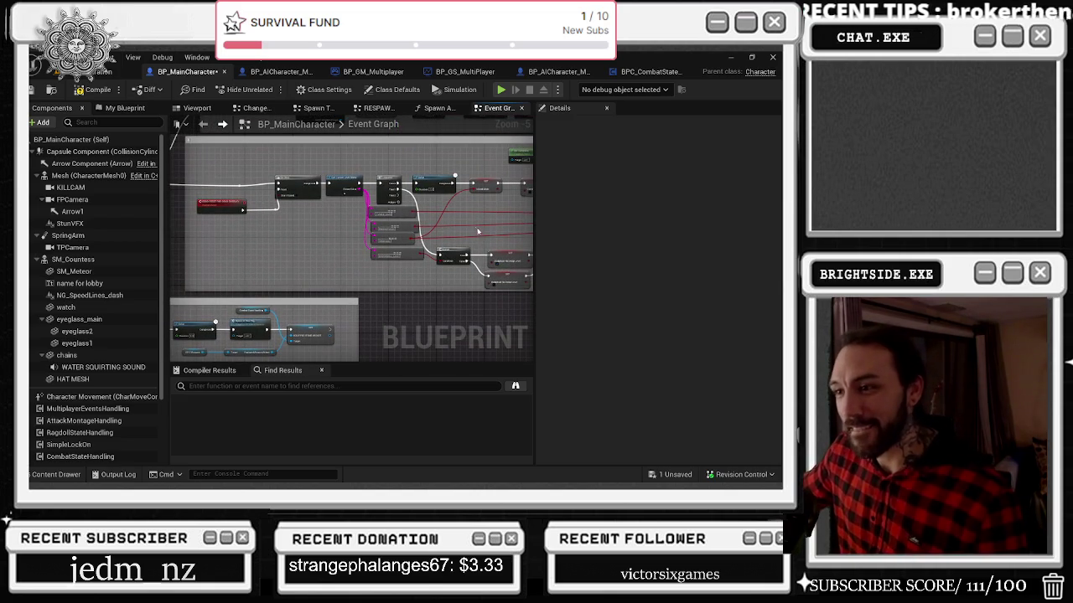
{"action": "left_click_drag", "start_coordinate": [474, 231], "coordinate": [414, 206]}
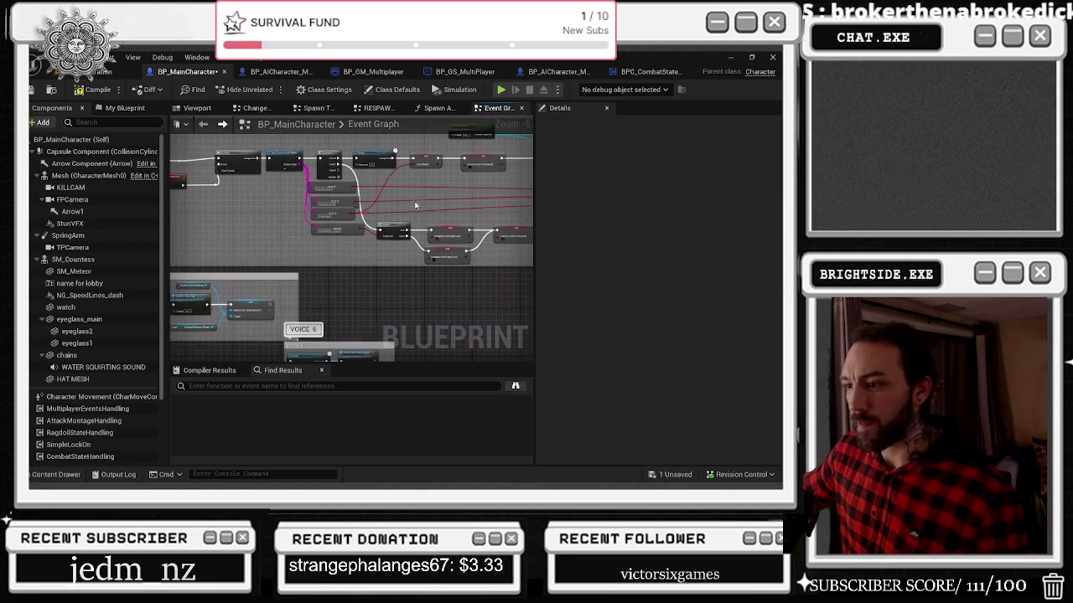
{"action": "scroll", "coordinate": [438, 215], "scroll_direction": "up", "scroll_amount": 2}
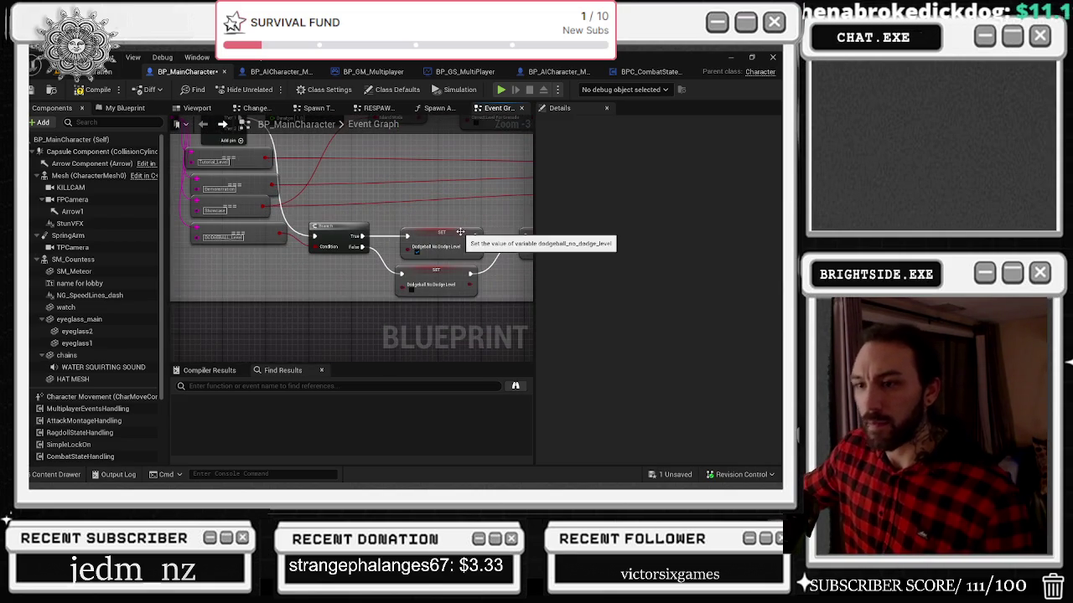
{"action": "scroll", "coordinate": [462, 231], "scroll_direction": "down", "scroll_amount": 1}
{"action": "mouse_move", "coordinate": [462, 244]}
{"action": "left_mouse_down"}
{"action": "mouse_move", "coordinate": [176, 272]}
{"action": "mouse_move", "coordinate": [191, 277]}
{"action": "mouse_move", "coordinate": [182, 296]}
{"action": "mouse_move", "coordinate": [210, 271]}
{"action": "mouse_move", "coordinate": [587, 260]}
{"action": "mouse_move", "coordinate": [311, 197]}
{"action": "mouse_move", "coordinate": [436, 251]}
{"action": "left_mouse_up"}
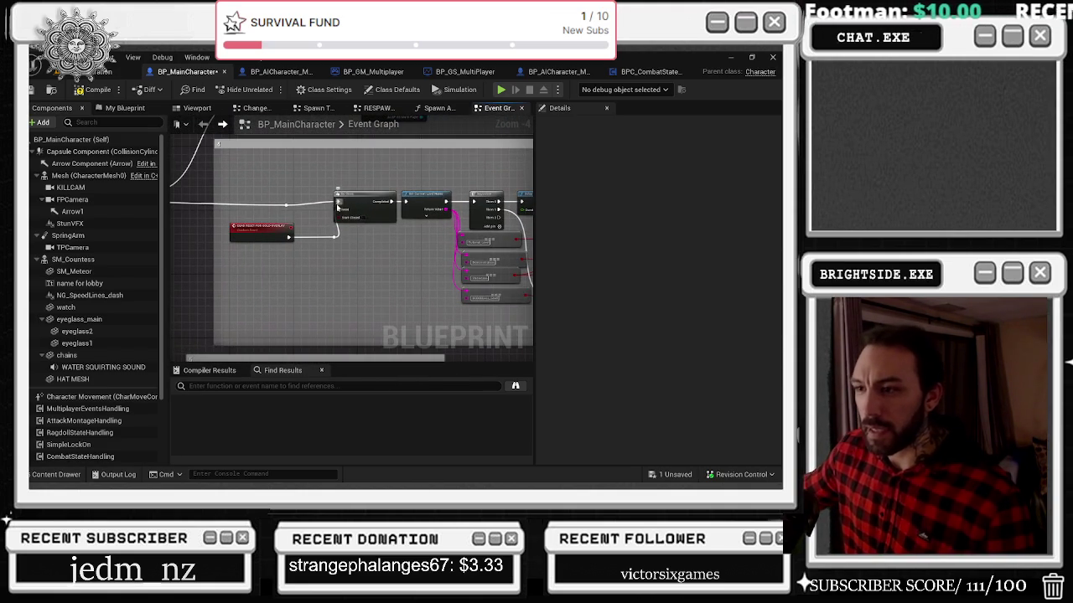
{"action": "mouse_move", "coordinate": [349, 217]}
{"action": "left_mouse_down"}
{"action": "mouse_move", "coordinate": [360, 160]}
{"action": "mouse_move", "coordinate": [467, 192]}
{"action": "mouse_move", "coordinate": [477, 147]}
{"action": "mouse_move", "coordinate": [426, 240]}
{"action": "mouse_move", "coordinate": [474, 261]}
{"action": "mouse_move", "coordinate": [464, 359]}
{"action": "left_mouse_up"}
{"action": "mouse_move", "coordinate": [460, 305]}
{"action": "left_mouse_down"}
{"action": "mouse_move", "coordinate": [298, 272]}
{"action": "mouse_move", "coordinate": [189, 292]}
{"action": "mouse_move", "coordinate": [207, 254]}
{"action": "mouse_move", "coordinate": [443, 255]}
{"action": "mouse_move", "coordinate": [314, 182]}
{"action": "mouse_move", "coordinate": [374, 224]}
{"action": "mouse_move", "coordinate": [408, 228]}
{"action": "mouse_move", "coordinate": [406, 208]}
{"action": "mouse_move", "coordinate": [341, 225]}
{"action": "left_mouse_up"}
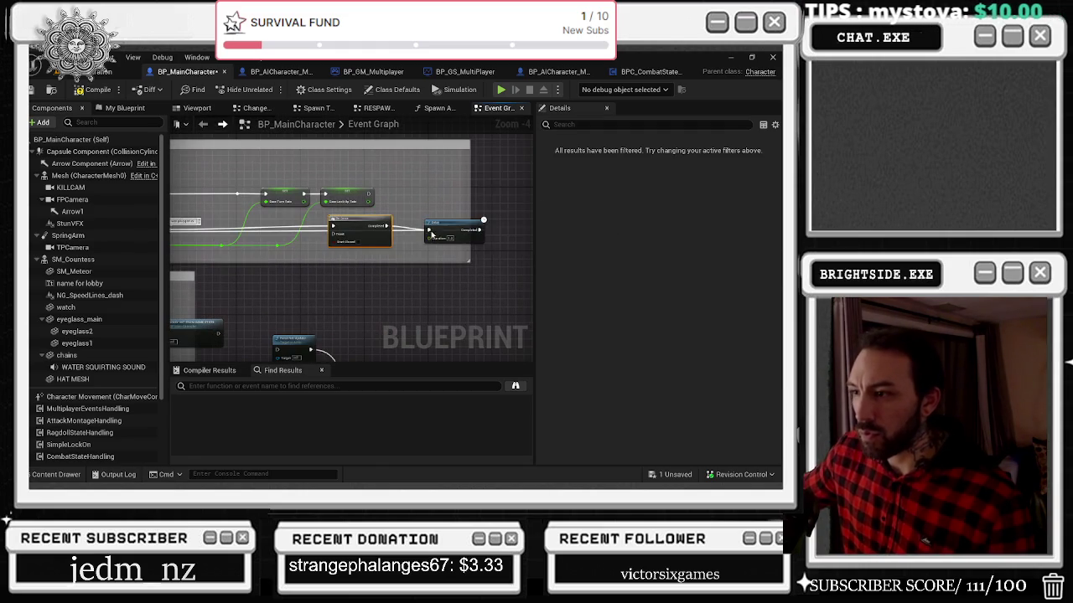
{"action": "mouse_move", "coordinate": [241, 221]}
{"action": "left_mouse_down"}
{"action": "mouse_move", "coordinate": [423, 234]}
{"action": "mouse_move", "coordinate": [351, 218]}
{"action": "mouse_move", "coordinate": [265, 241]}
{"action": "mouse_move", "coordinate": [317, 232]}
{"action": "left_mouse_up"}
{"action": "scroll", "coordinate": [350, 217], "scroll_direction": "down", "scroll_amount": 1}
{"action": "scroll", "coordinate": [324, 223], "scroll_direction": "up", "scroll_amount": 1}
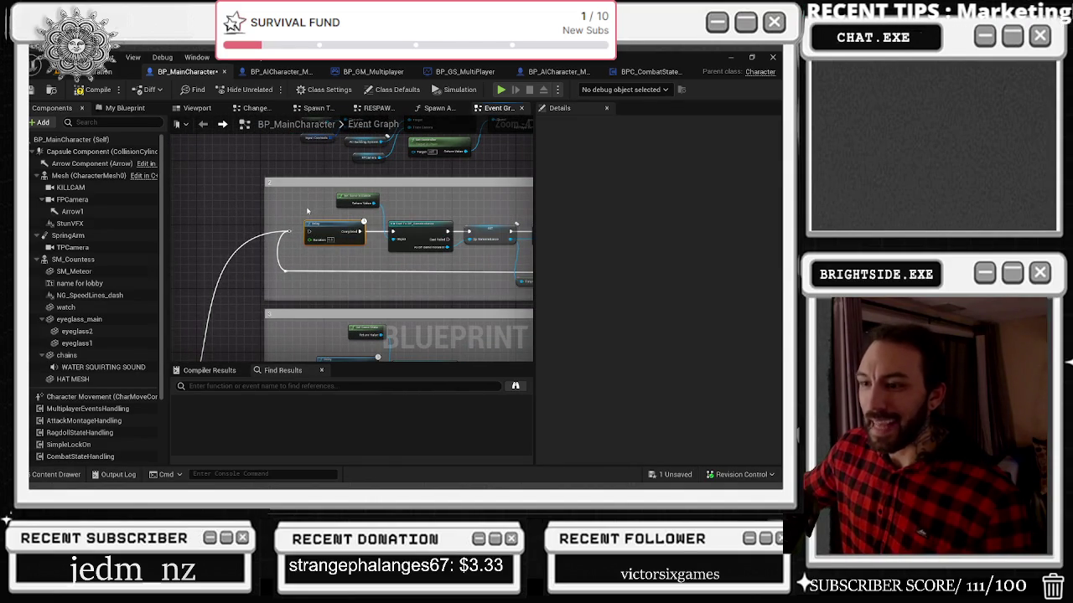
{"action": "left_click", "coordinate": [79, 90]}
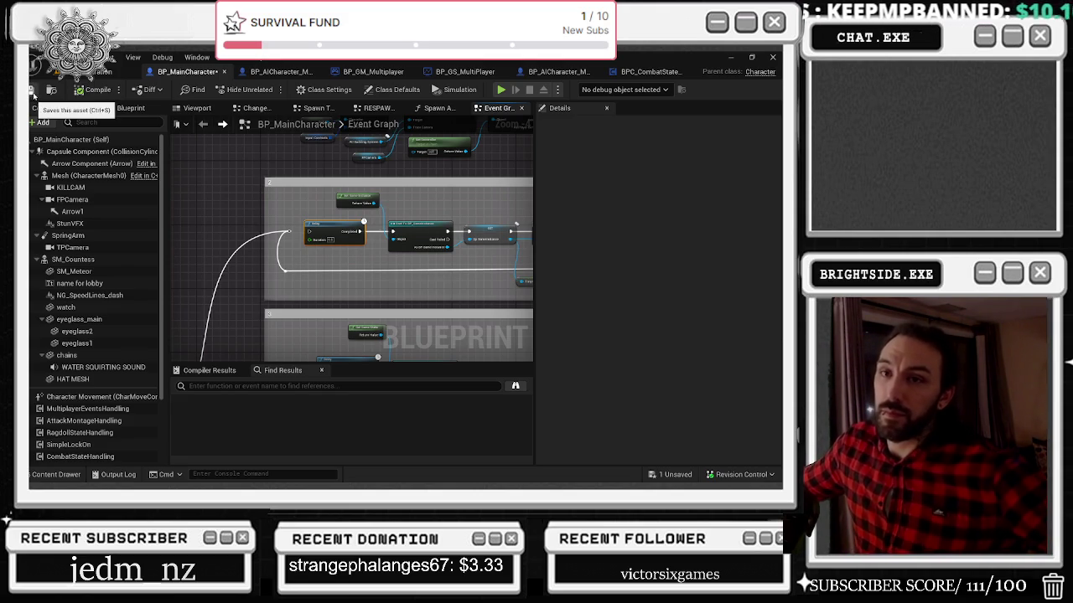
Step: Save BP_MainCharacter, return to the level, and playtest the character in third-person view
{"action": "left_click", "coordinate": [34, 96]}
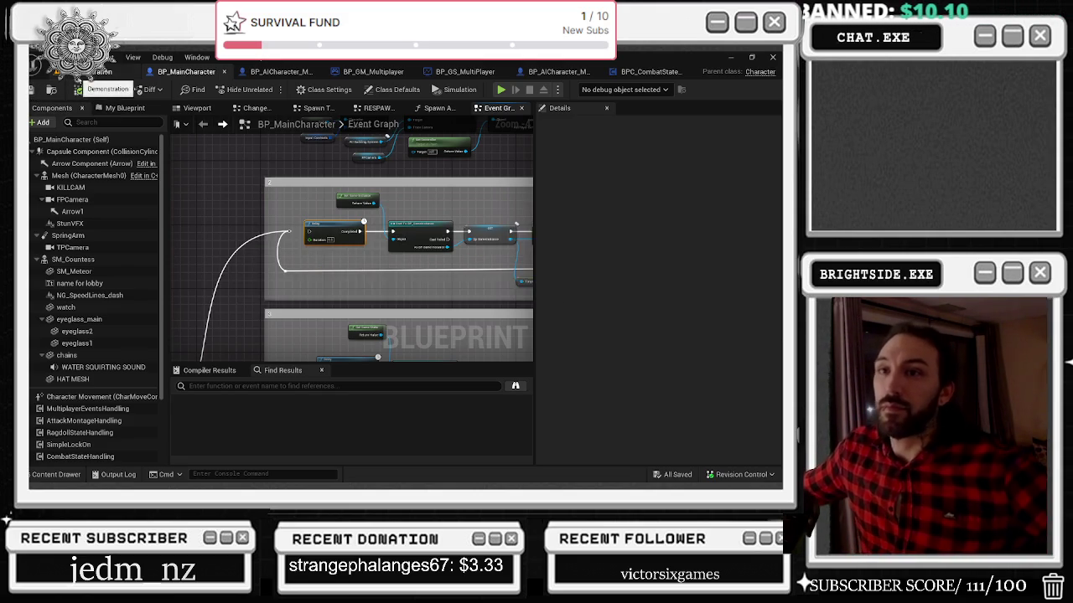
{"action": "left_click", "coordinate": [99, 71]}
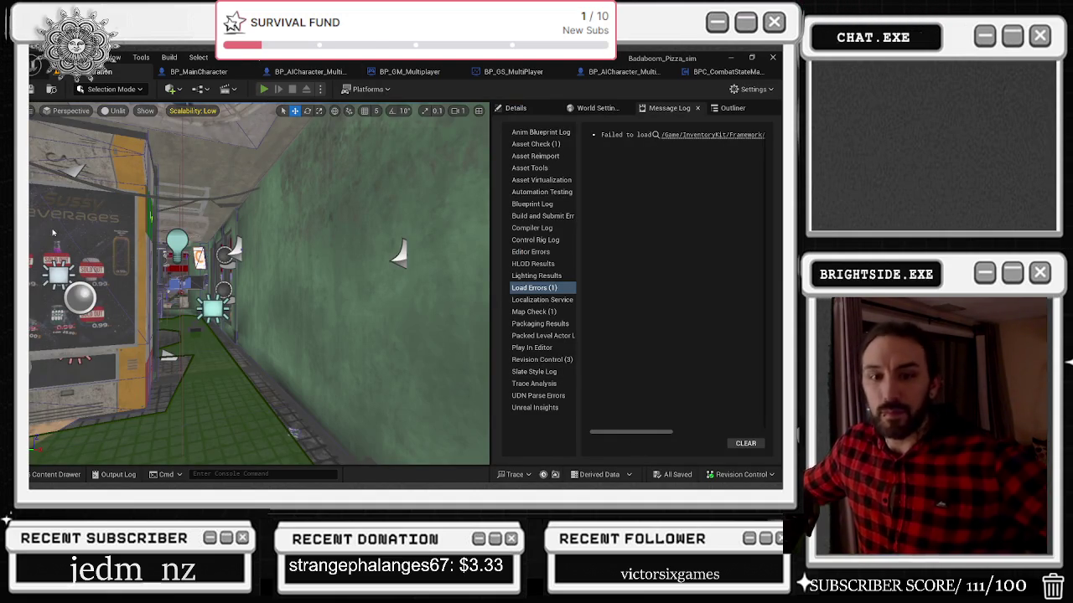
{"action": "key", "text": "alt+p"}
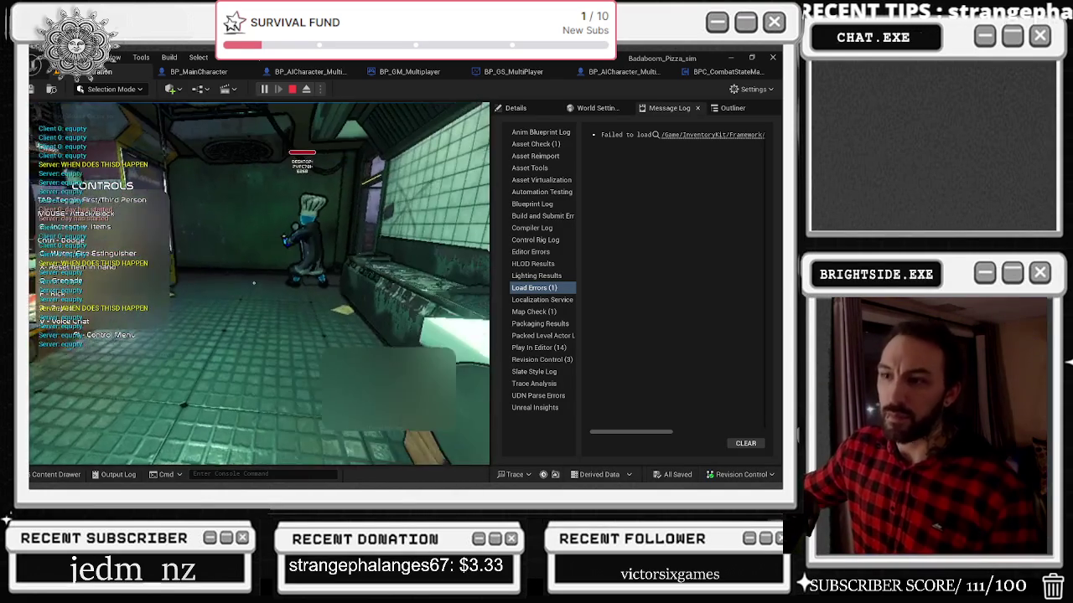
{"action": "key", "text": "Tab"}
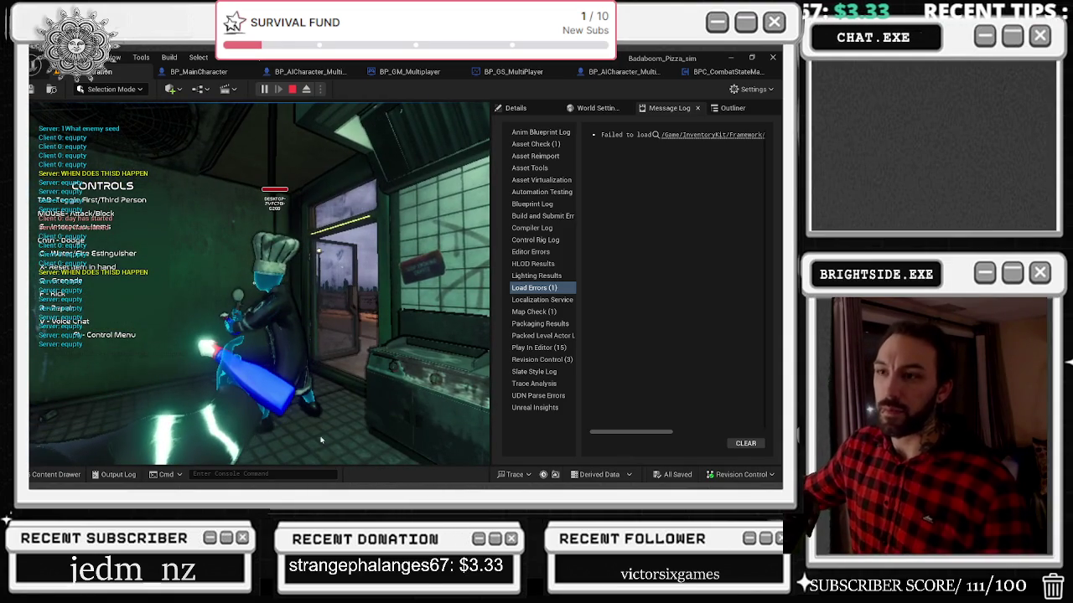
{"action": "key", "text": "Escape"}
Step: Restart the playtest, stop it, and launch a fresh Play-In-Editor session
{"action": "left_click", "coordinate": [263, 88]}
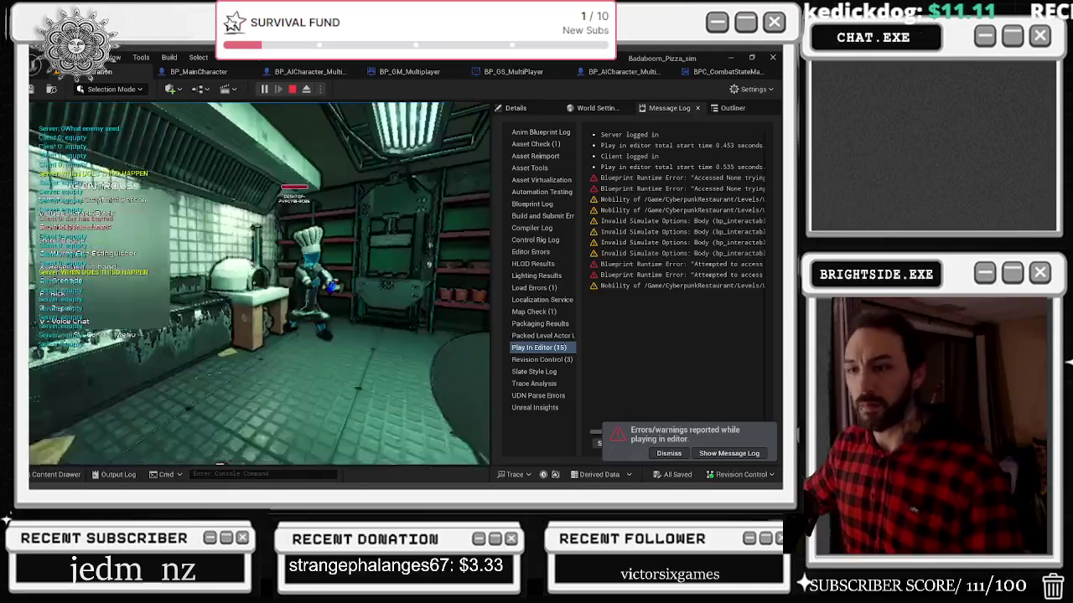
{"action": "left_click", "coordinate": [293, 90]}
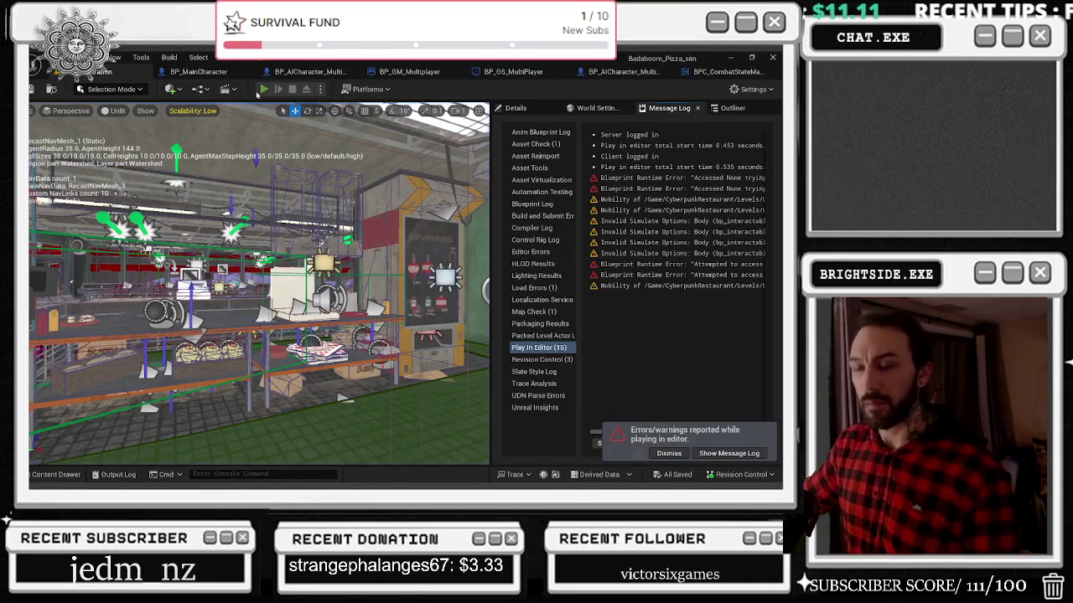
{"action": "key", "text": "alt+p"}
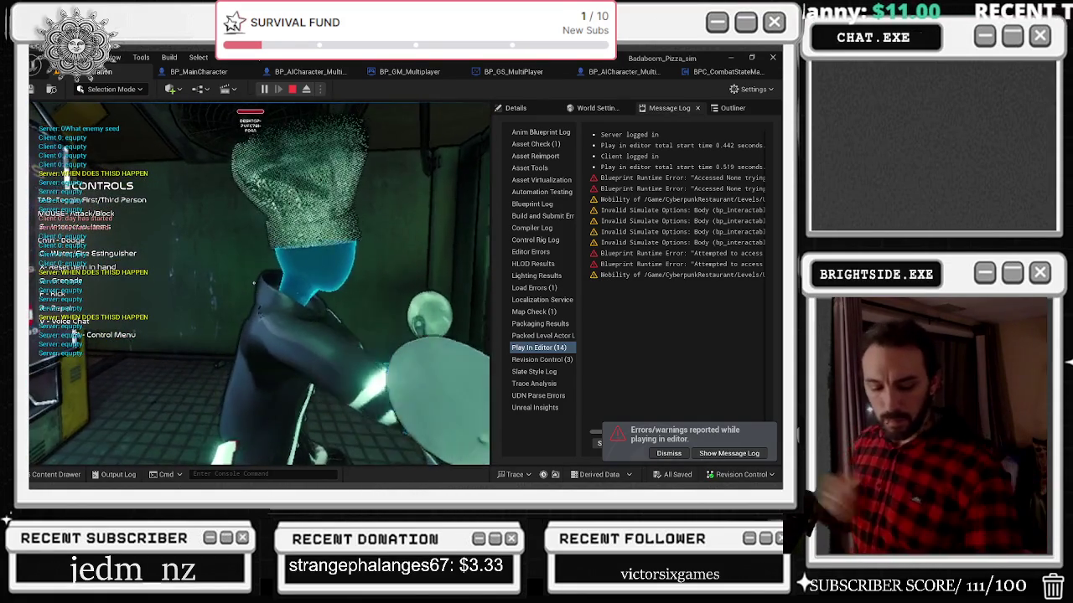
Step: End the current play session, run the game once more, then stop it
{"action": "key", "text": "Escape"}
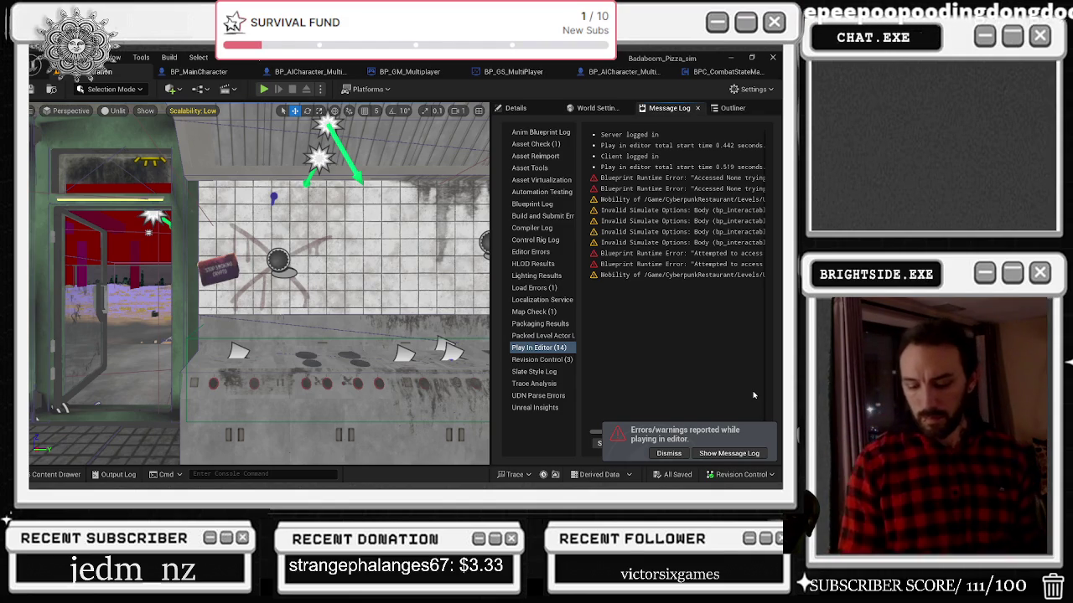
{"action": "key", "text": "alt+p"}
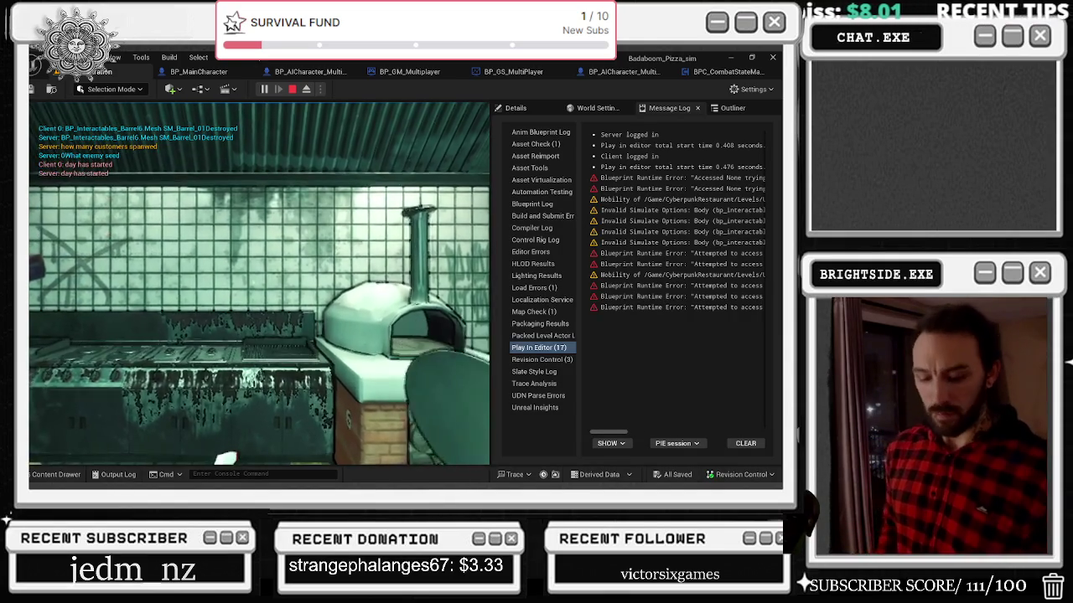
{"action": "key", "text": "Escape"}
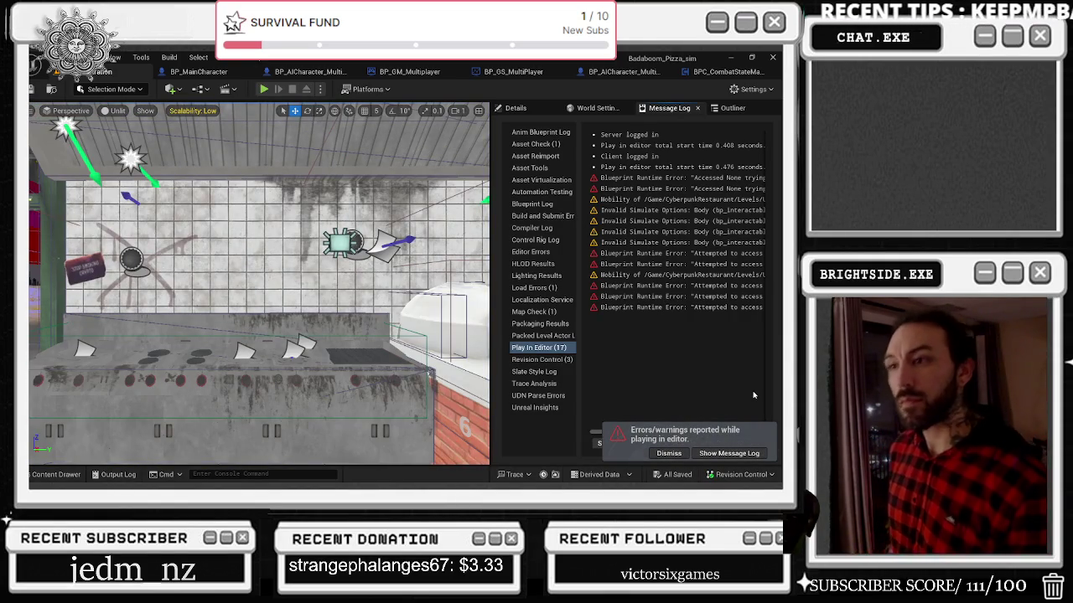
Step: Playtest walking into the kitchen and looking around, then stop the session
{"action": "key", "text": "alt+p"}
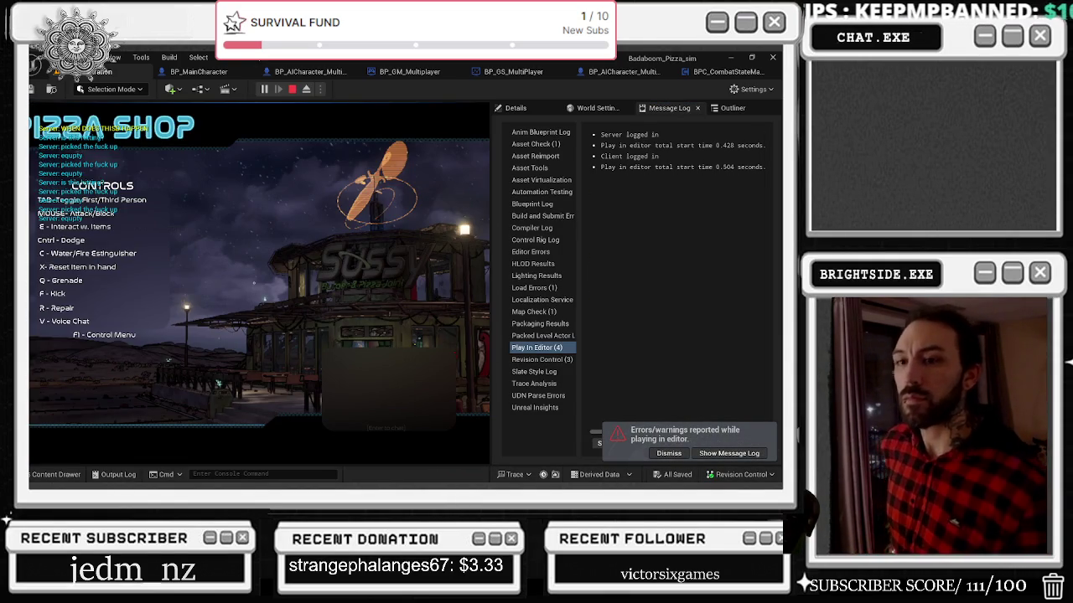
{"action": "key", "text": "e"}
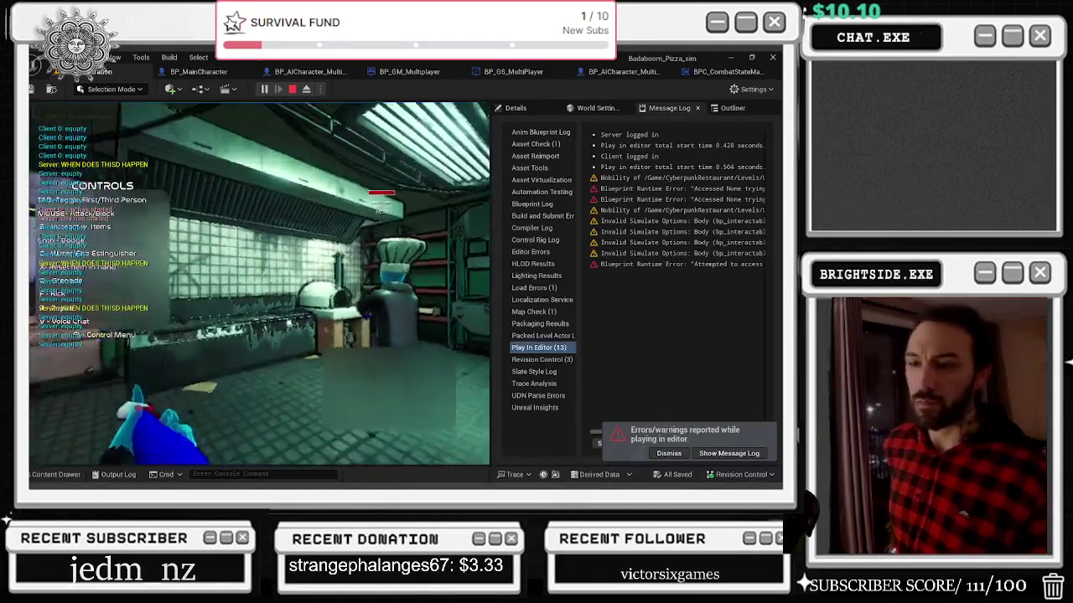
{"action": "key", "text": "w"}
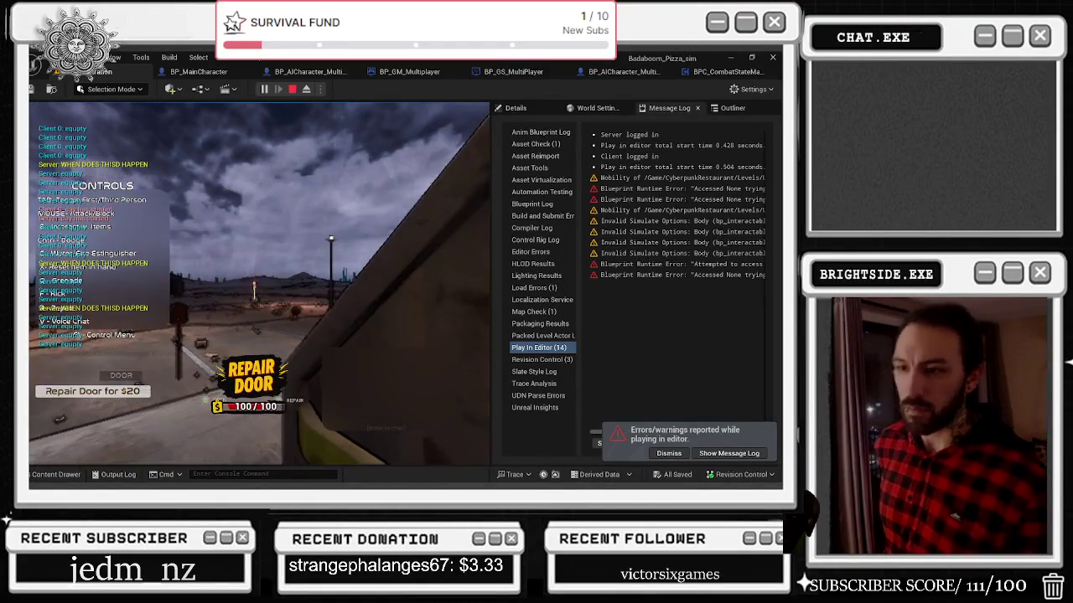
{"action": "key", "text": "w"}
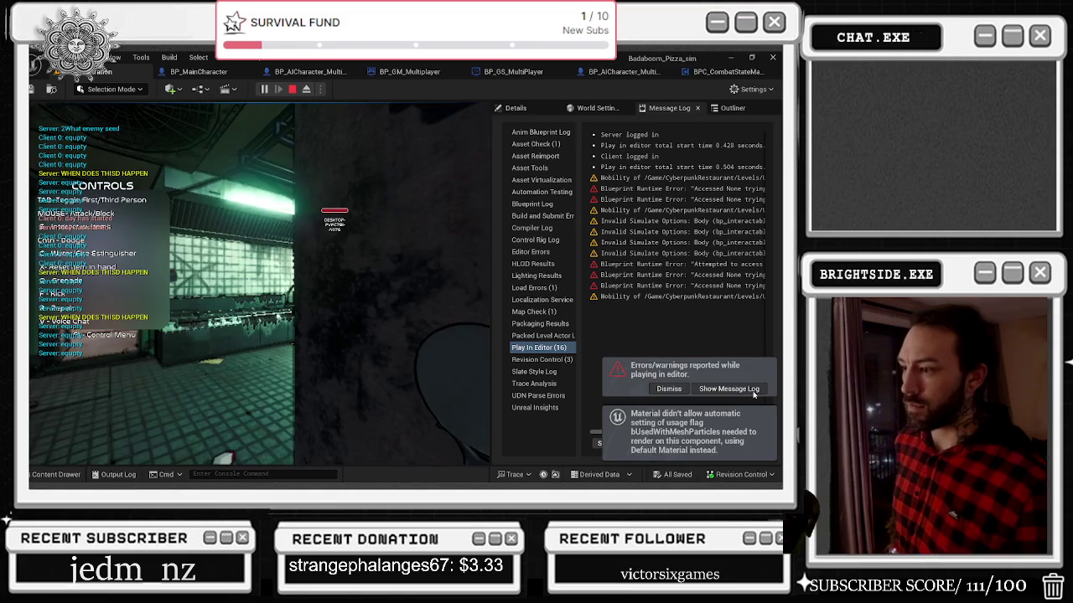
{"action": "key", "text": "Escape"}
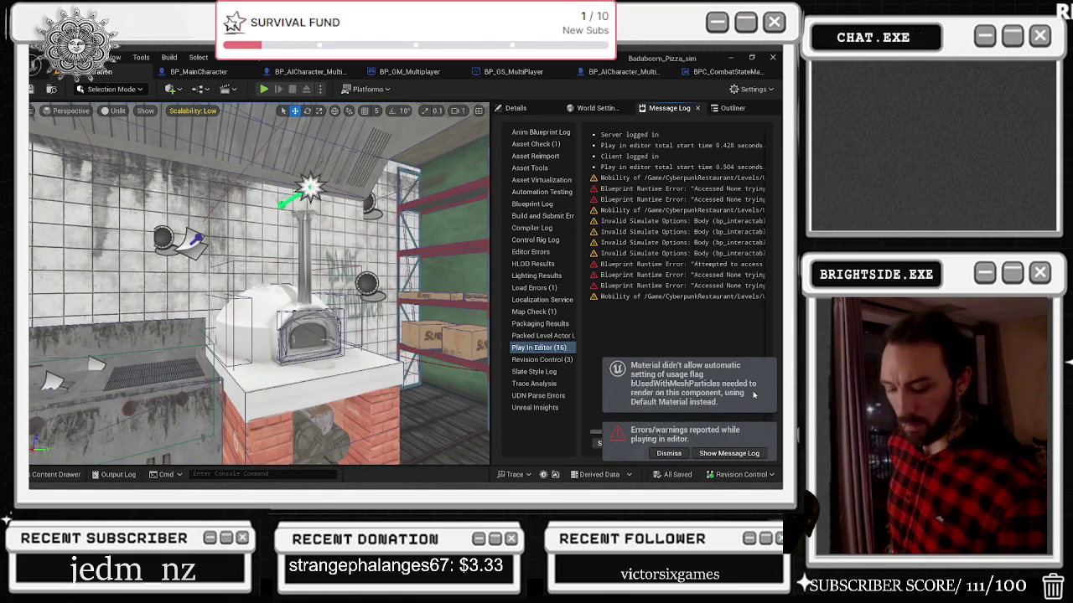
Step: Playtest equipping the blue extinguisher, hiding the controls overlay and walking back into the kitchen
{"action": "key", "text": "alt+p"}
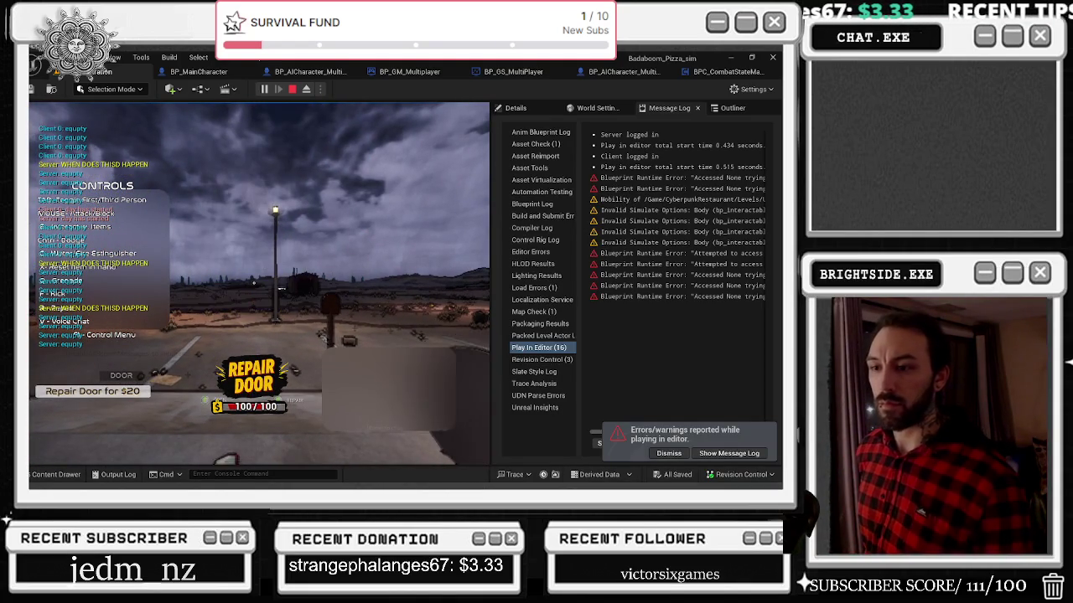
{"action": "key", "text": "c"}
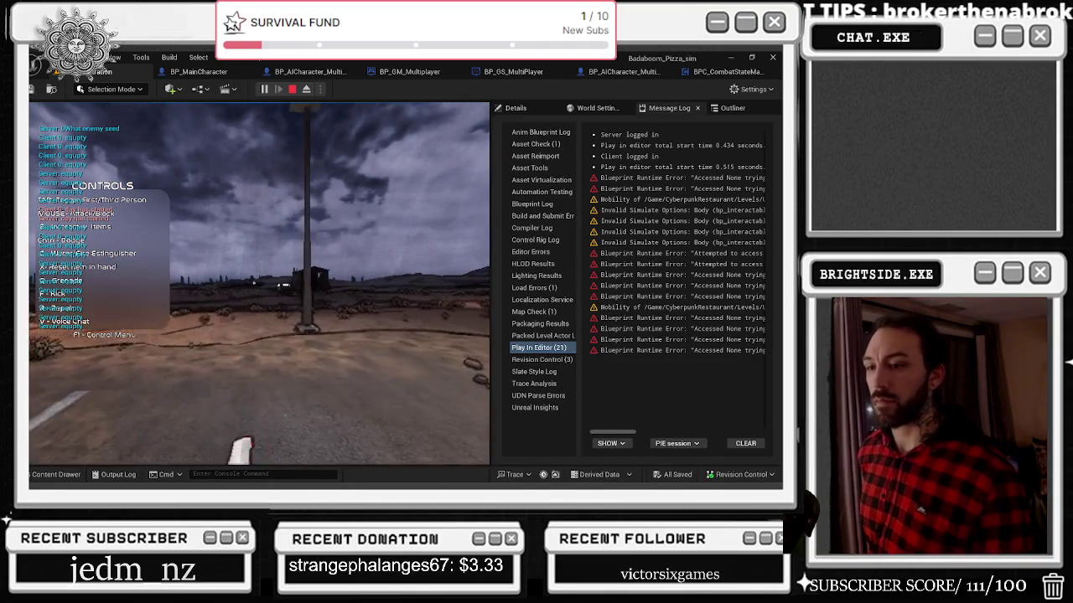
{"action": "key", "text": "F1"}
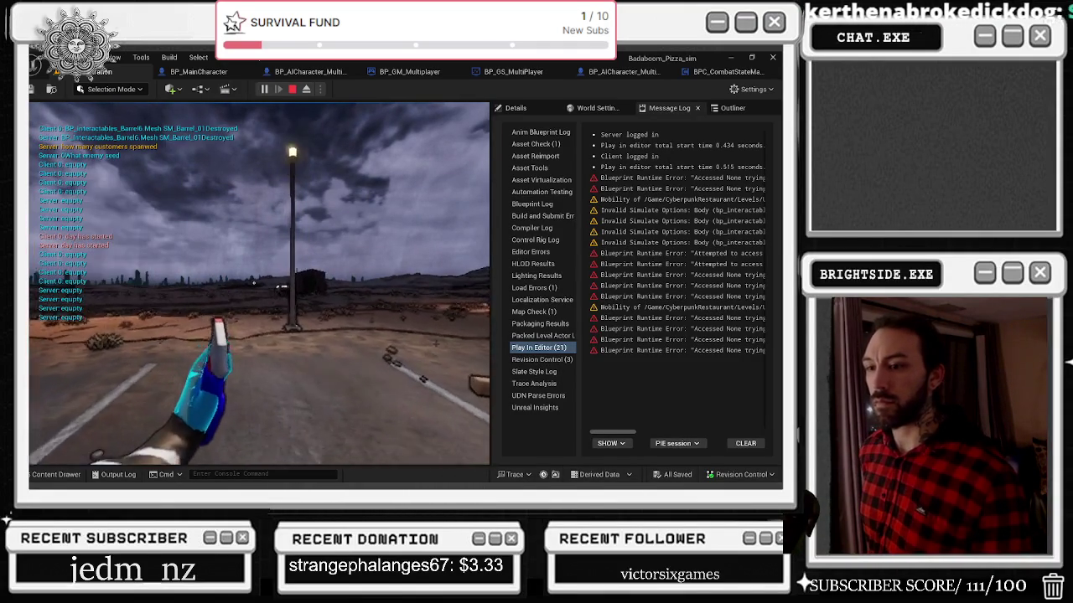
{"action": "key", "text": "s"}
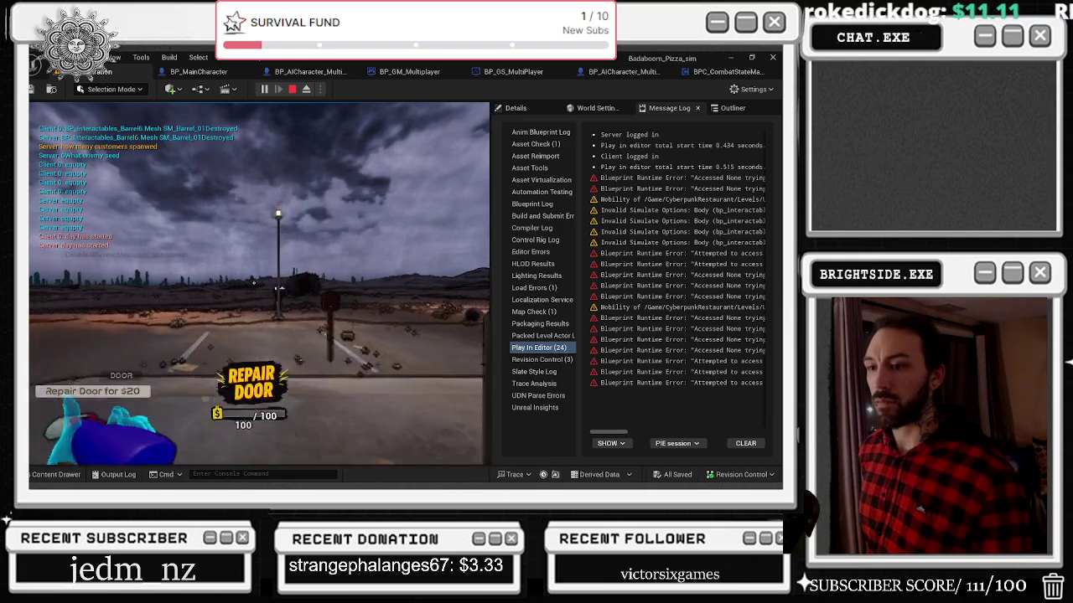
{"action": "key", "text": "s"}
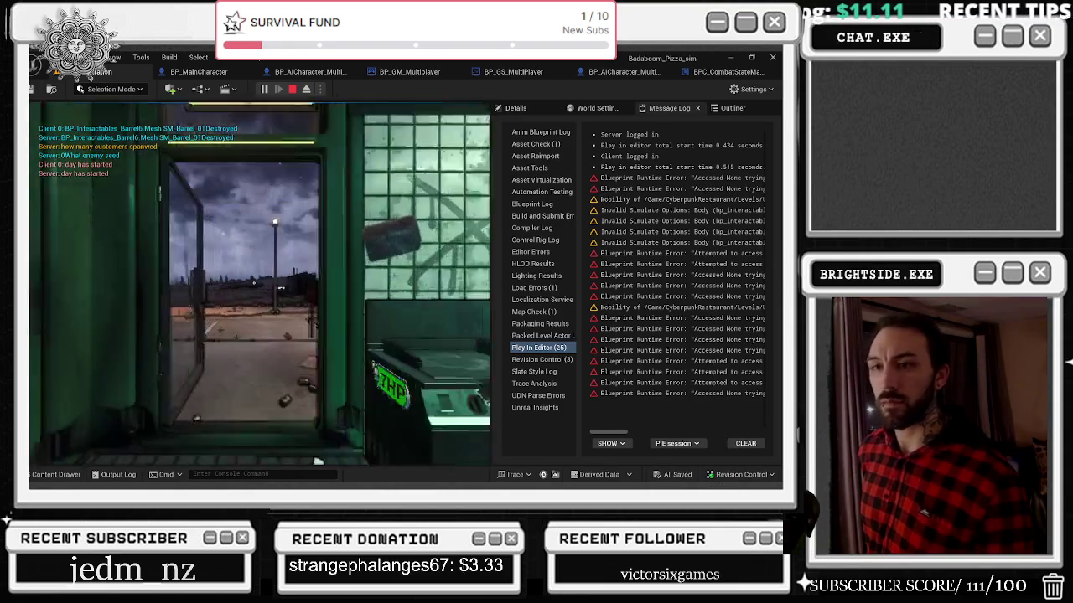
{"action": "key", "text": "Escape"}
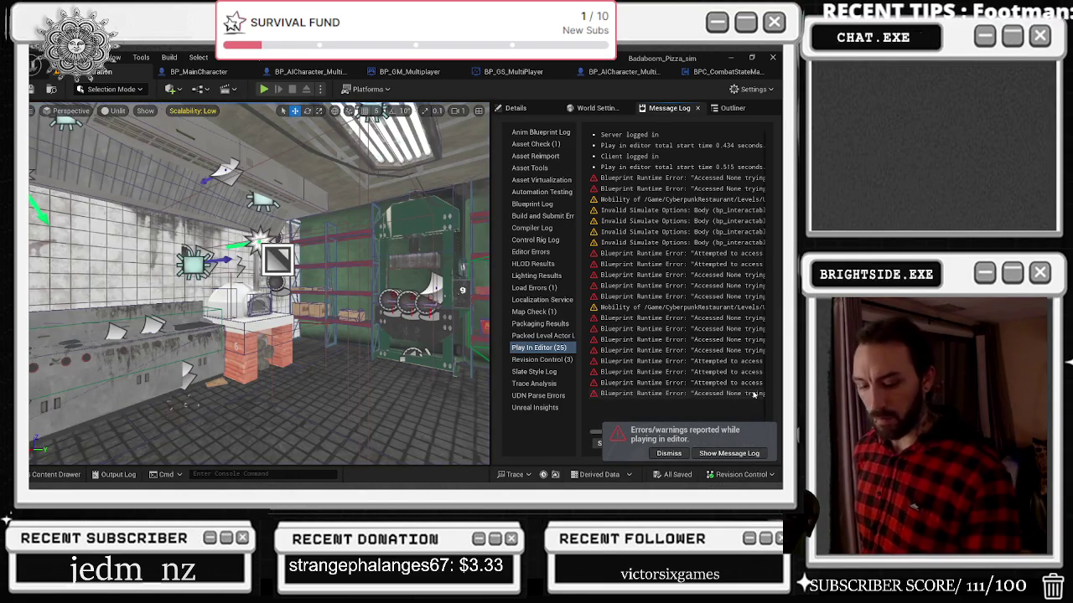
Step: Playtest walking from the kitchen outdoors toward the lamp post, then stop
{"action": "key", "text": "alt+p"}
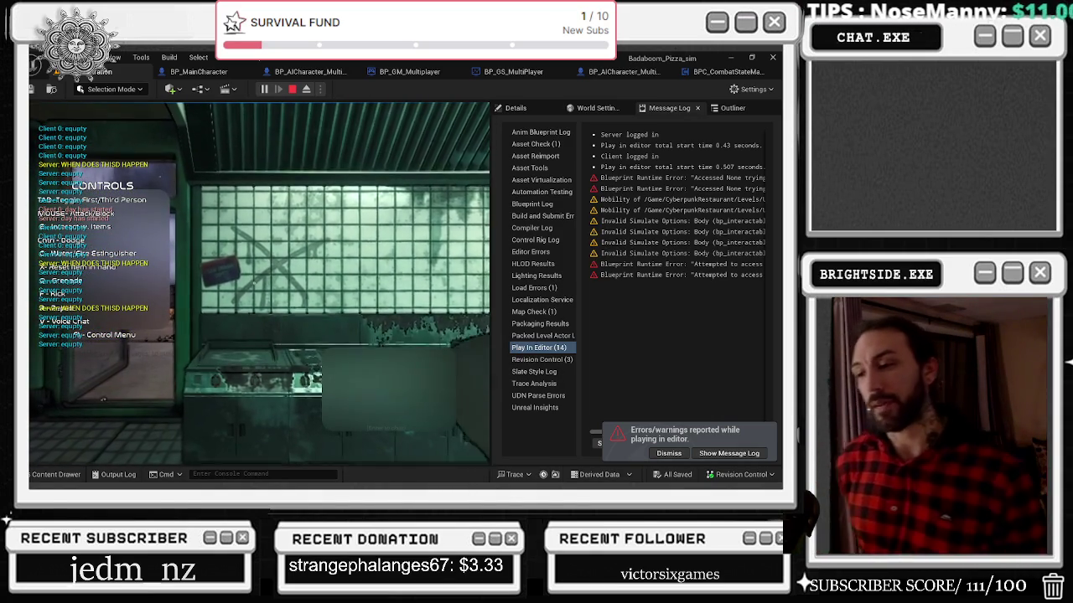
{"action": "key", "text": "w"}
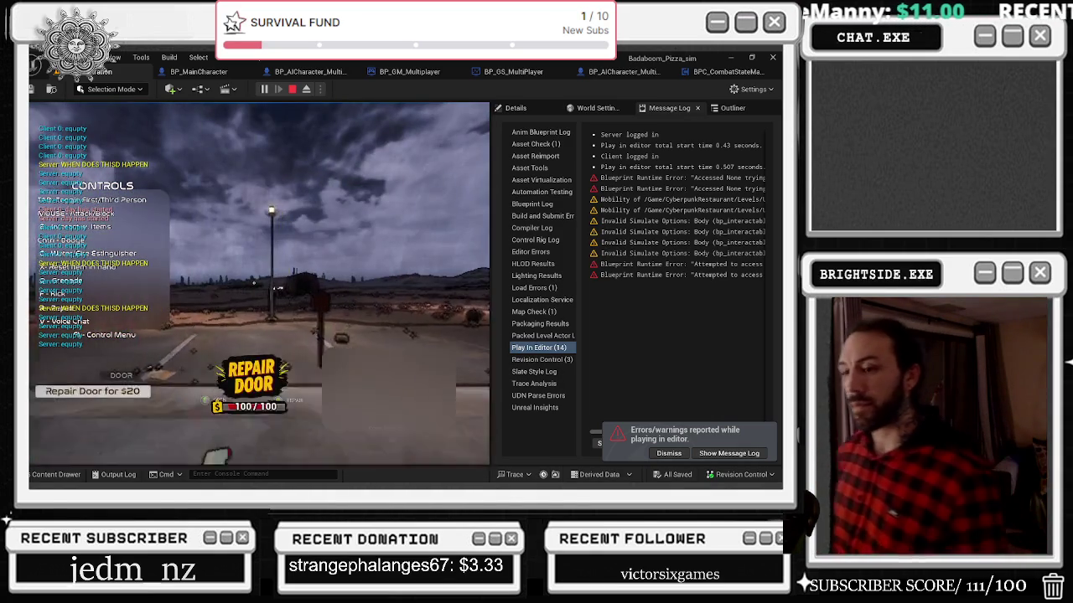
{"action": "key", "text": "w"}
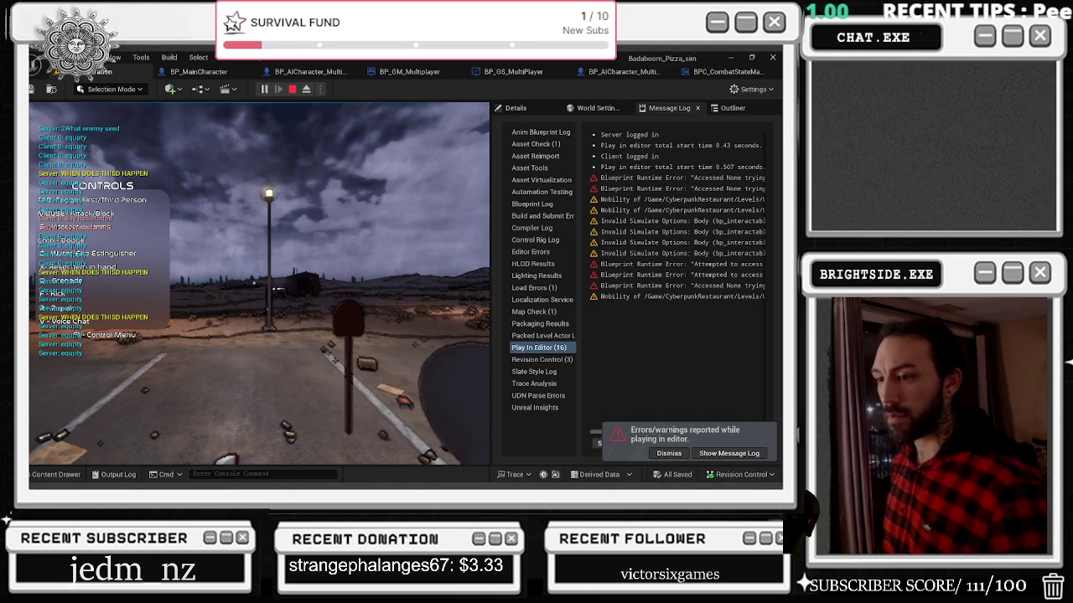
{"action": "key", "text": "Escape"}
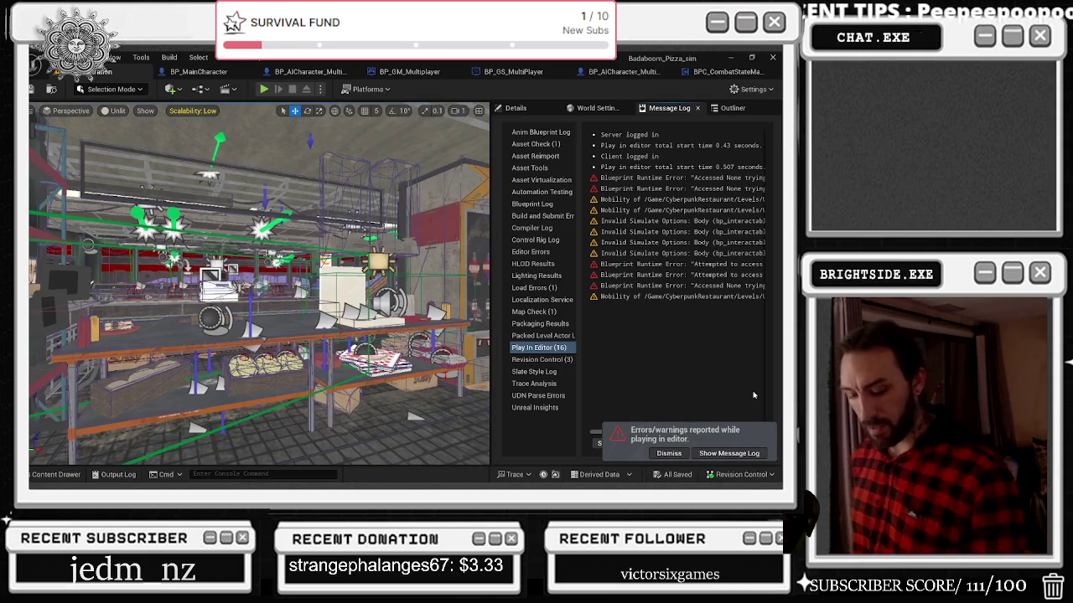
Step: Run two more playtests of the first-person camera, ending with the session stopped
{"action": "key", "text": "alt+p"}
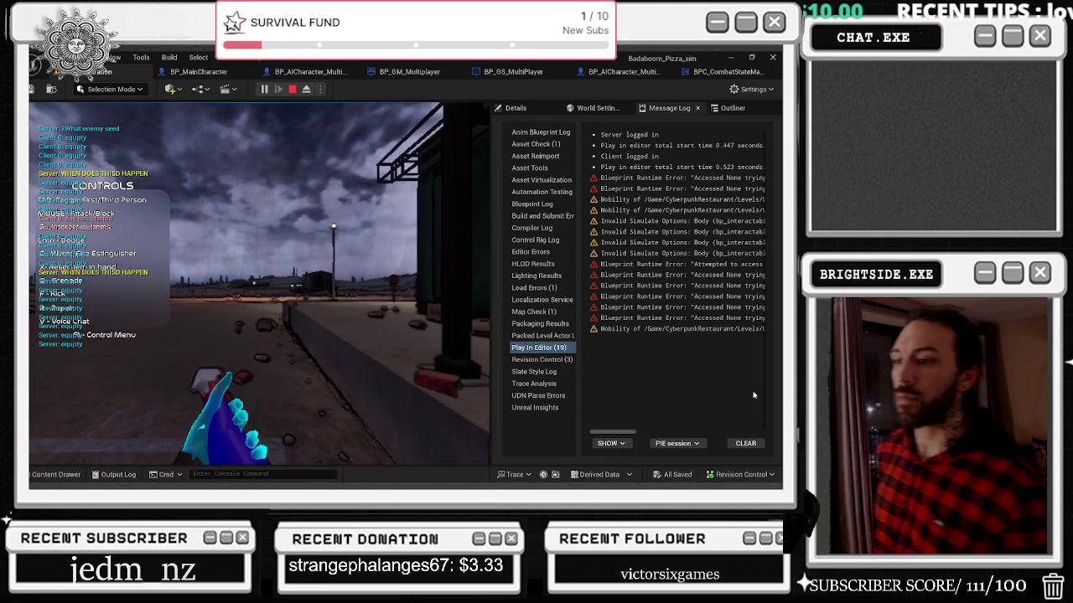
{"action": "key", "text": "Escape"}
{"action": "key", "text": "alt+Tab"}
{"action": "key", "text": "Escape"}
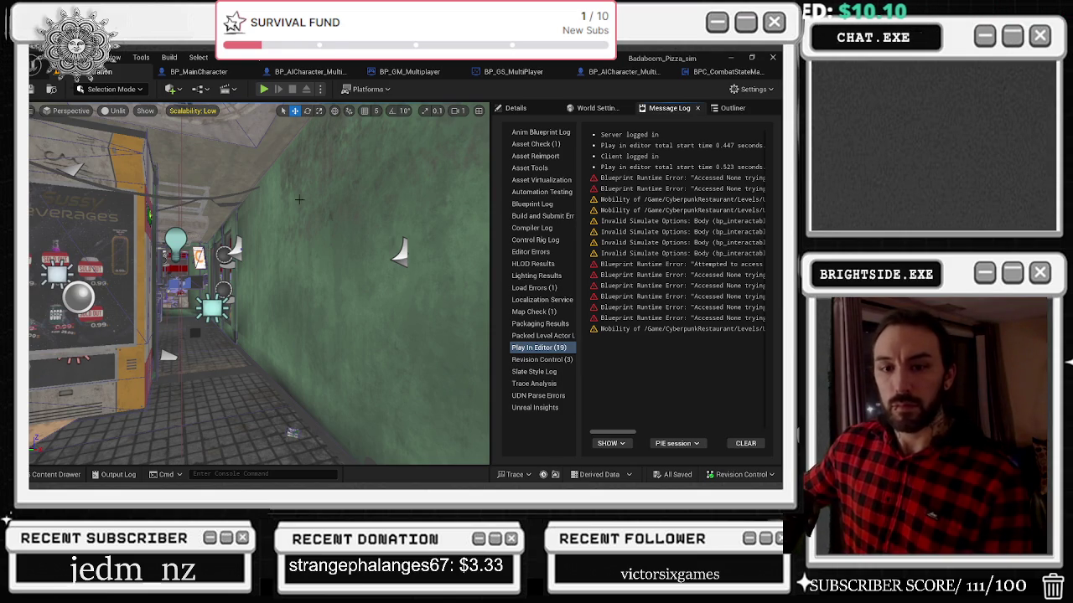
{"action": "left_click", "coordinate": [265, 90]}
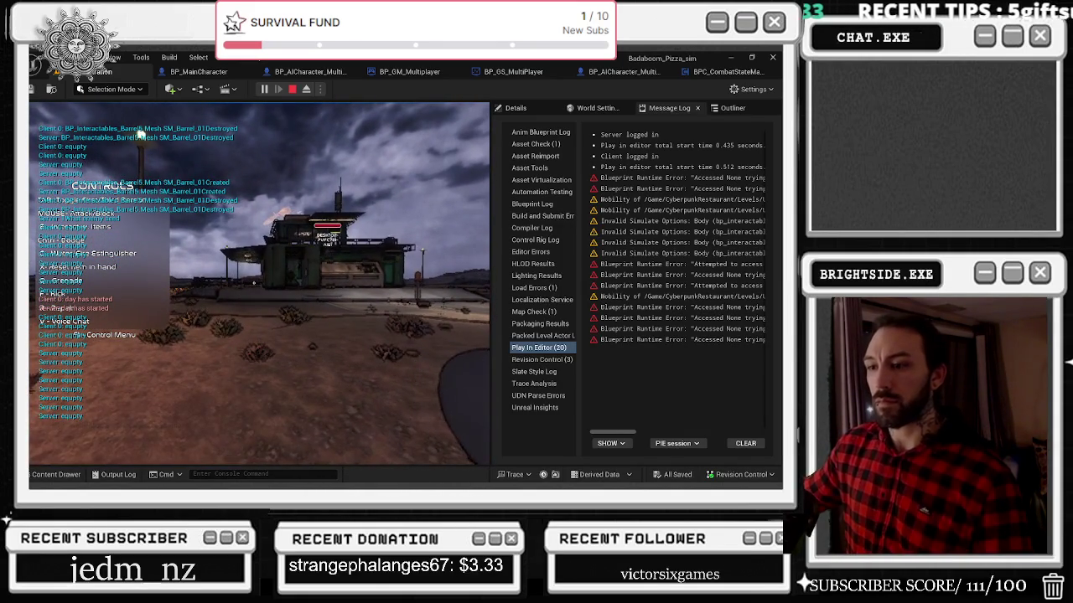
{"action": "key", "text": "Escape"}
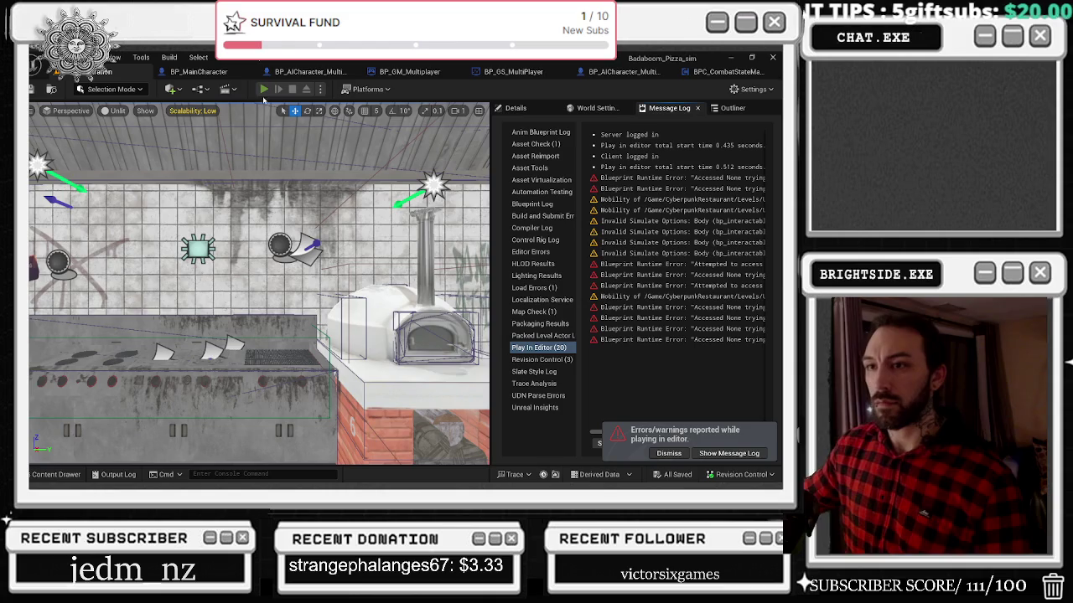
Step: Run two quick playtests walking the character between the kitchen and the outdoor lot
{"action": "left_click", "coordinate": [263, 89]}
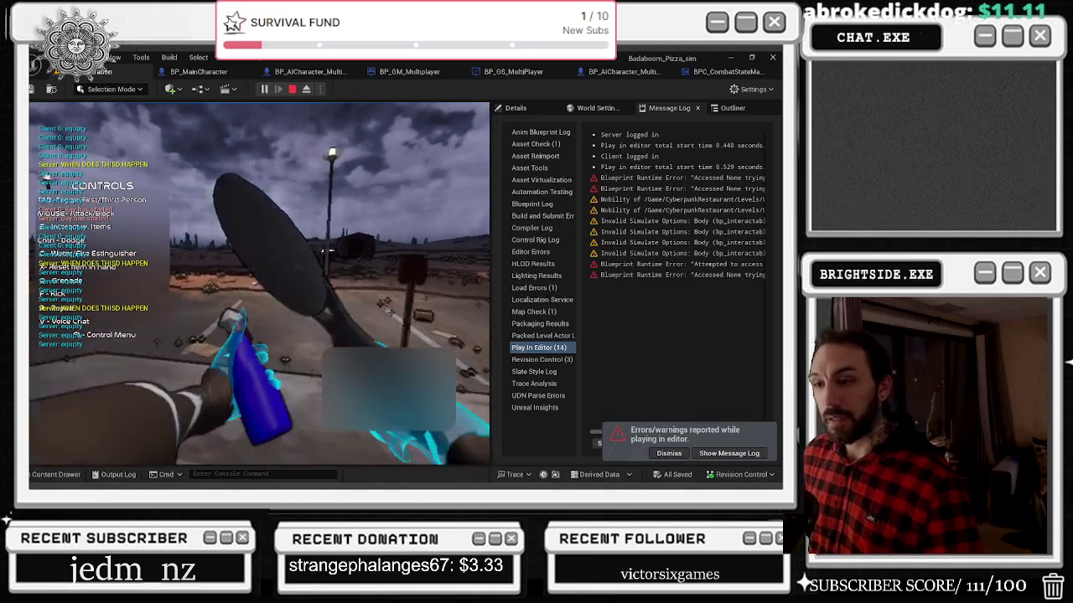
{"action": "key", "text": "shift+F1"}
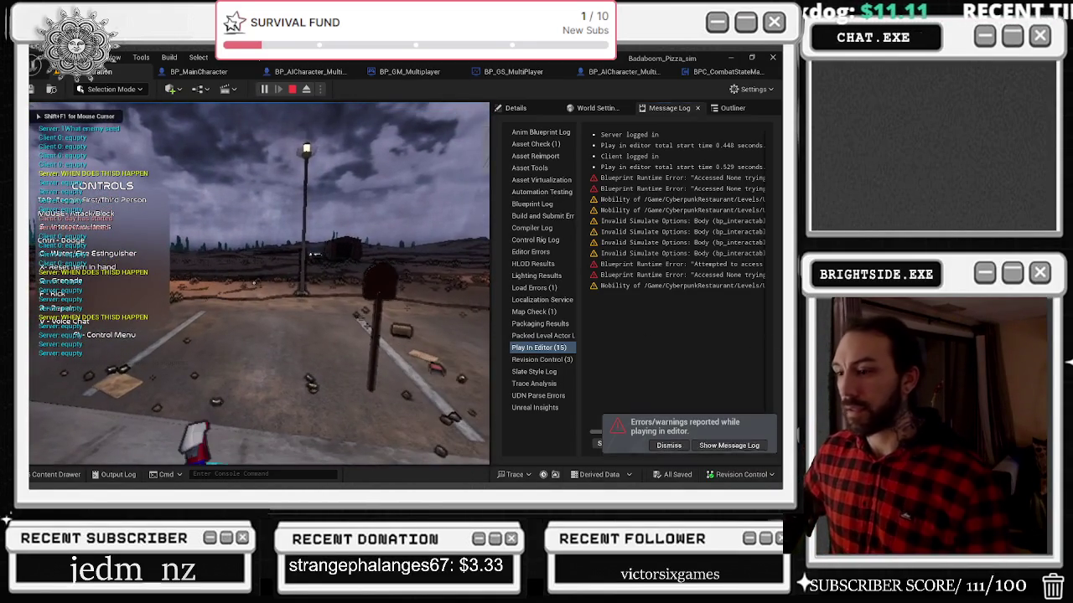
{"action": "key", "text": "Escape"}
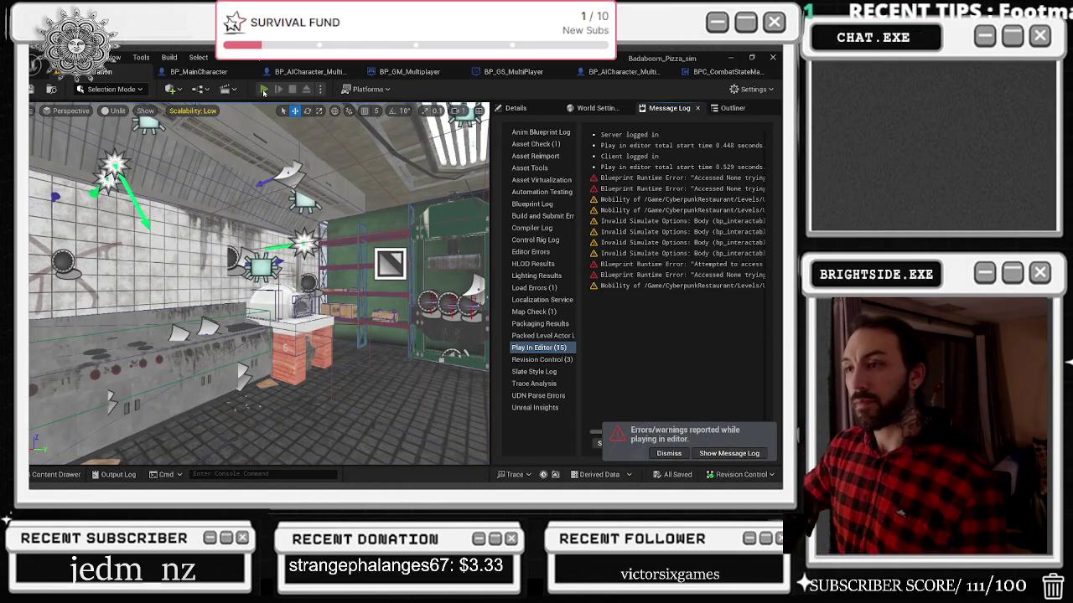
{"action": "left_click", "coordinate": [263, 90]}
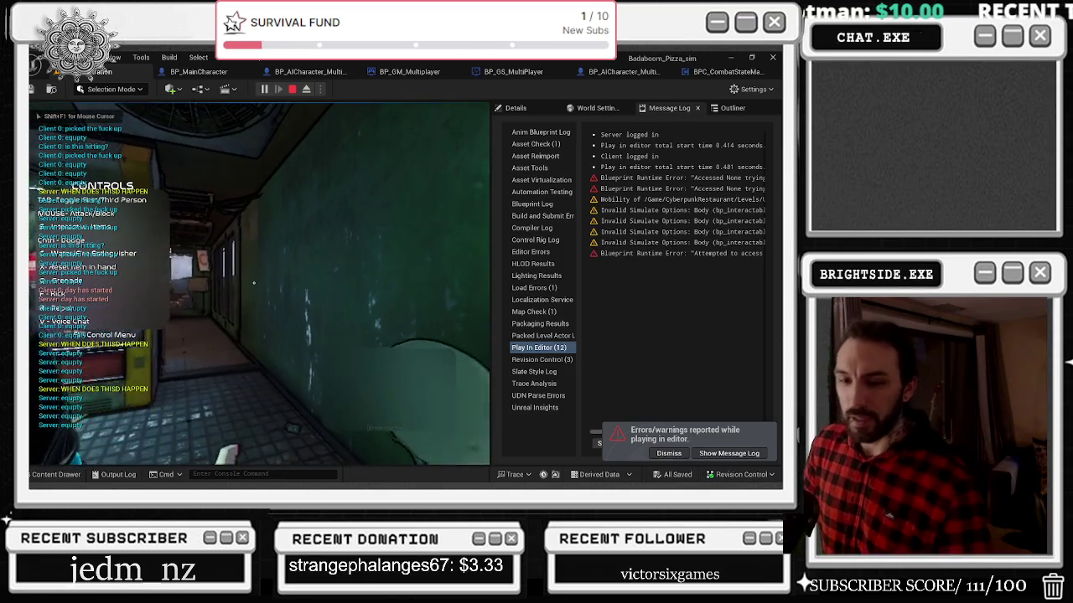
{"action": "key", "text": "w"}
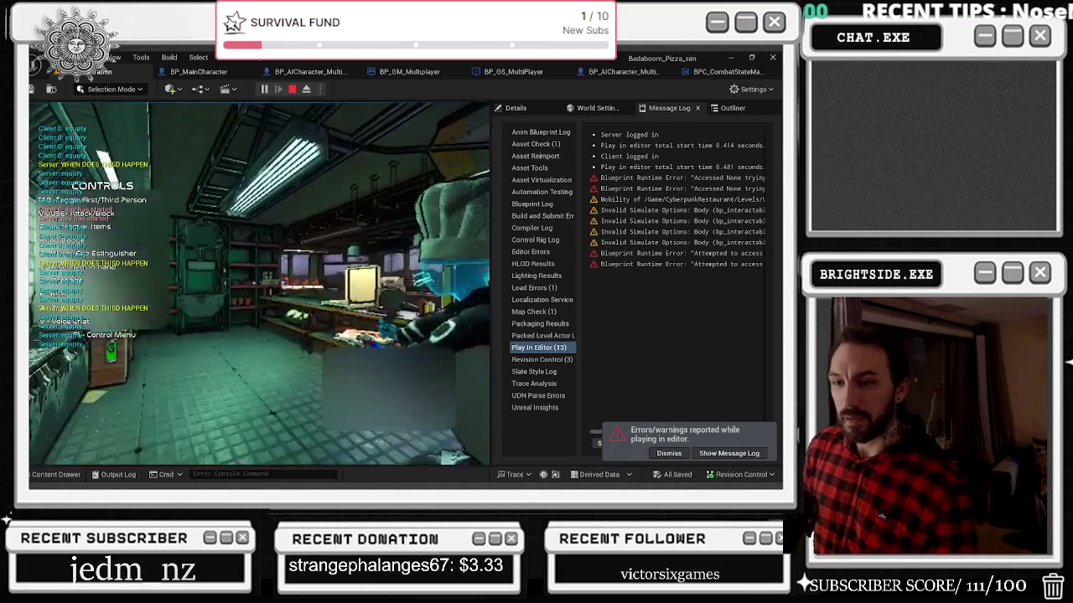
{"action": "key", "text": "w"}
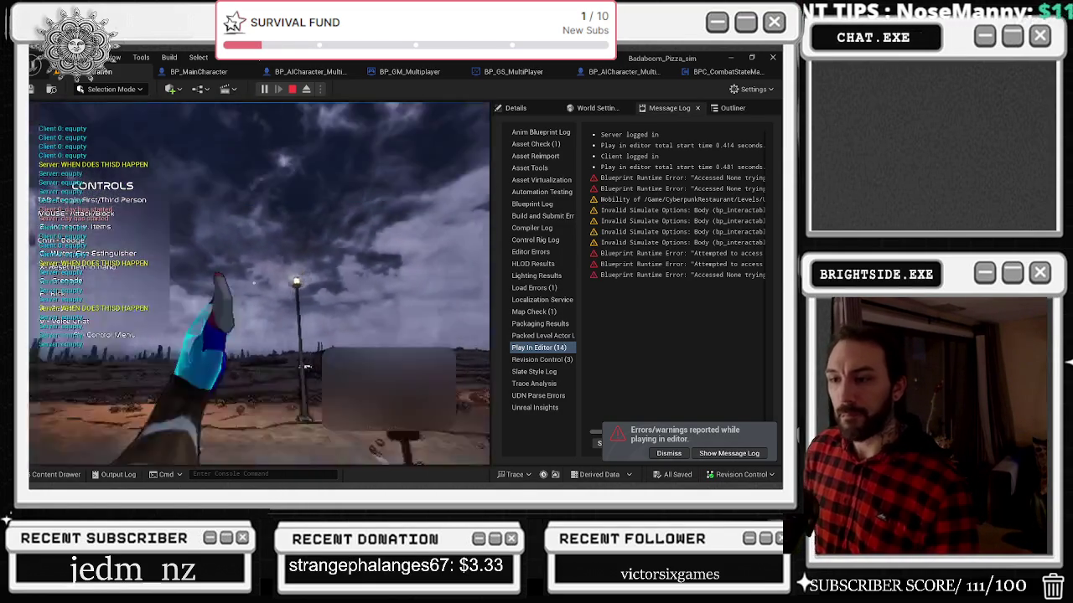
{"action": "key", "text": "Escape"}
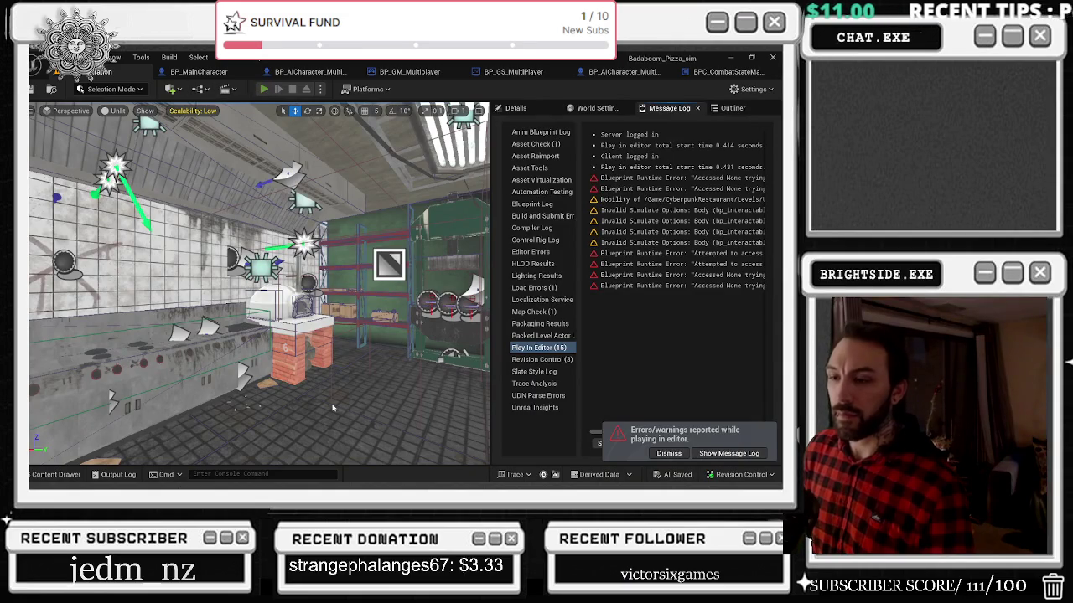
Step: Playtest throwing grenades toward the distant shed outdoors, then run one more short test
{"action": "key", "text": "alt+p"}
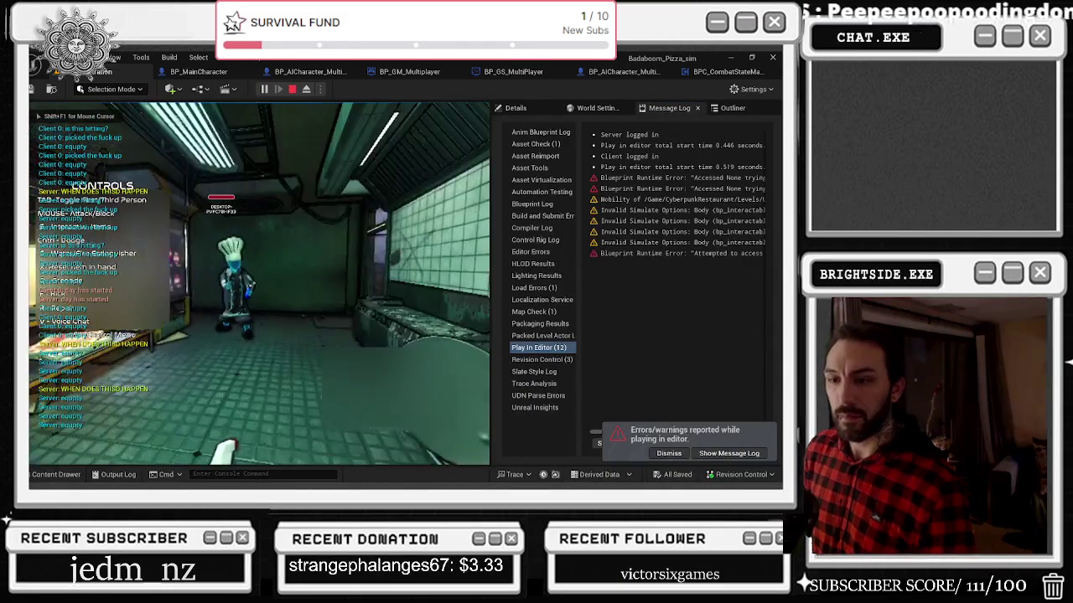
{"action": "key", "text": "w"}
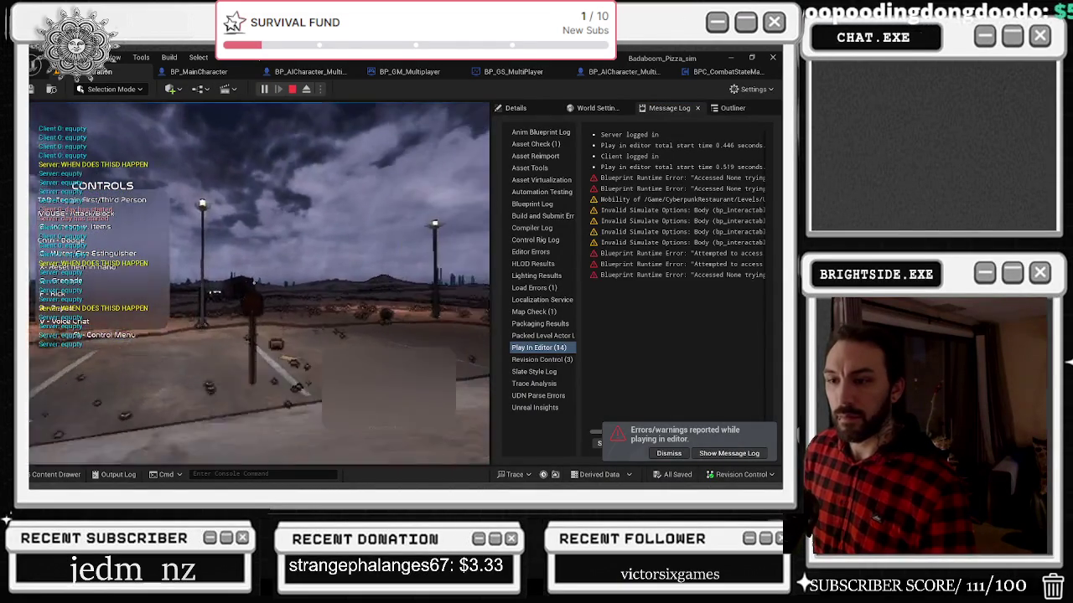
{"action": "key", "text": "g"}
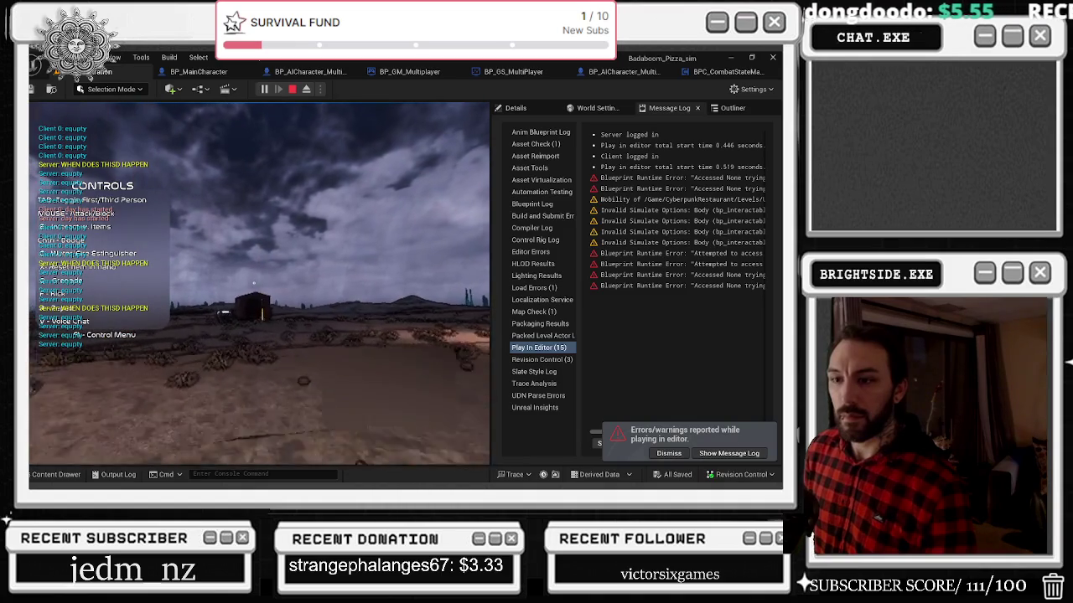
{"action": "key", "text": "w"}
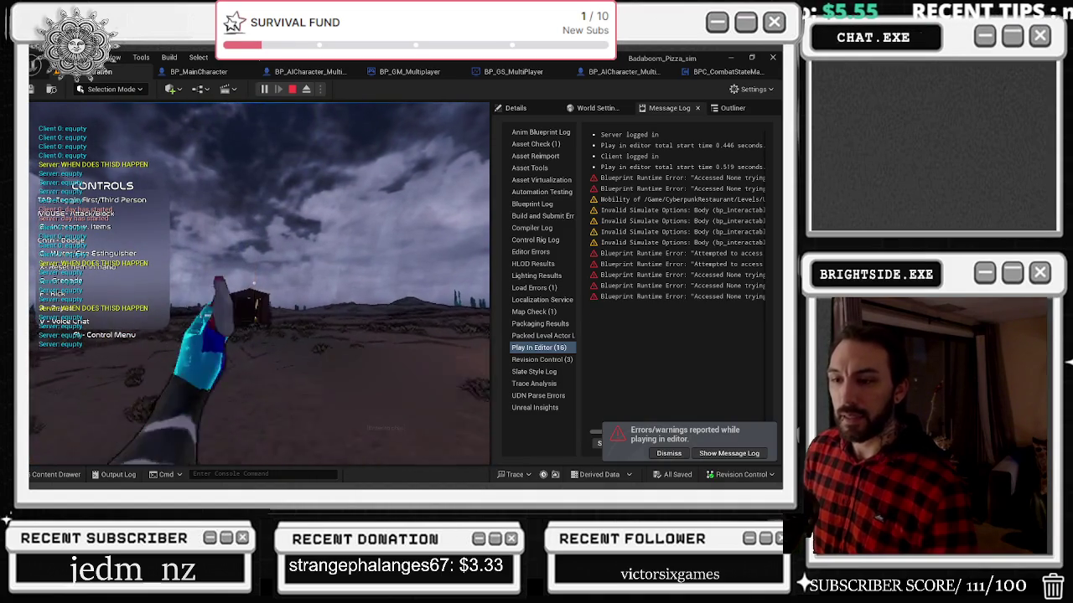
{"action": "key", "text": "w"}
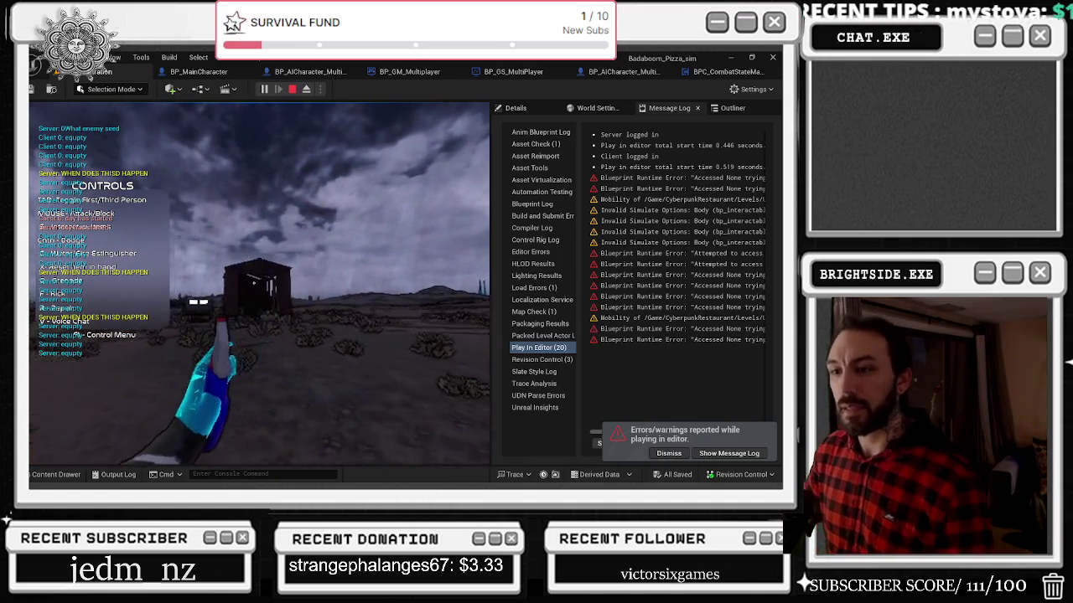
{"action": "key", "text": "g"}
{"action": "key", "text": "Escape"}
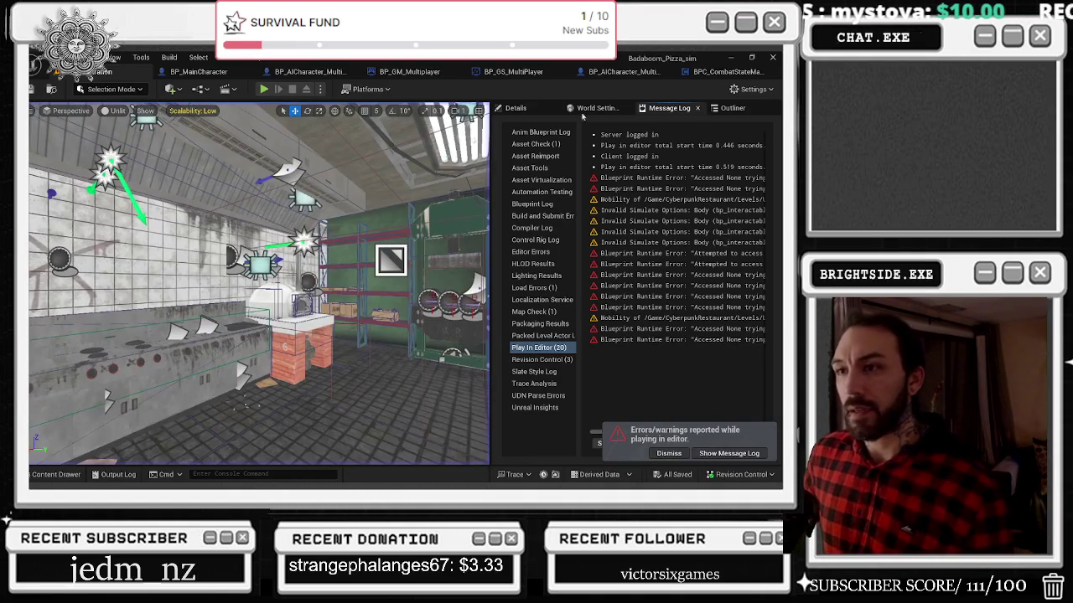
{"action": "left_click", "coordinate": [264, 90]}
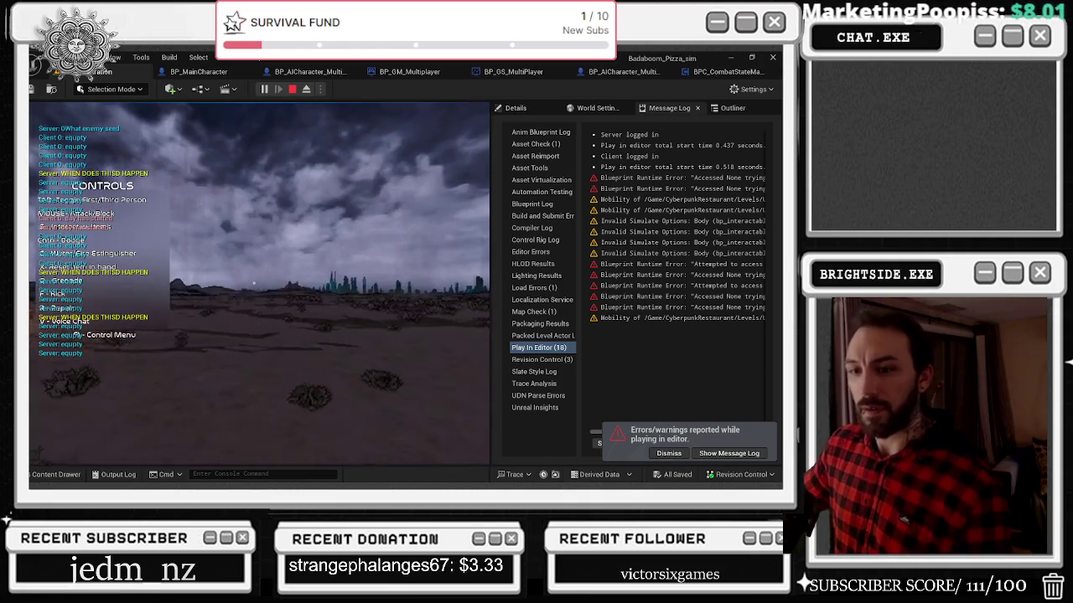
{"action": "key", "text": "Escape"}
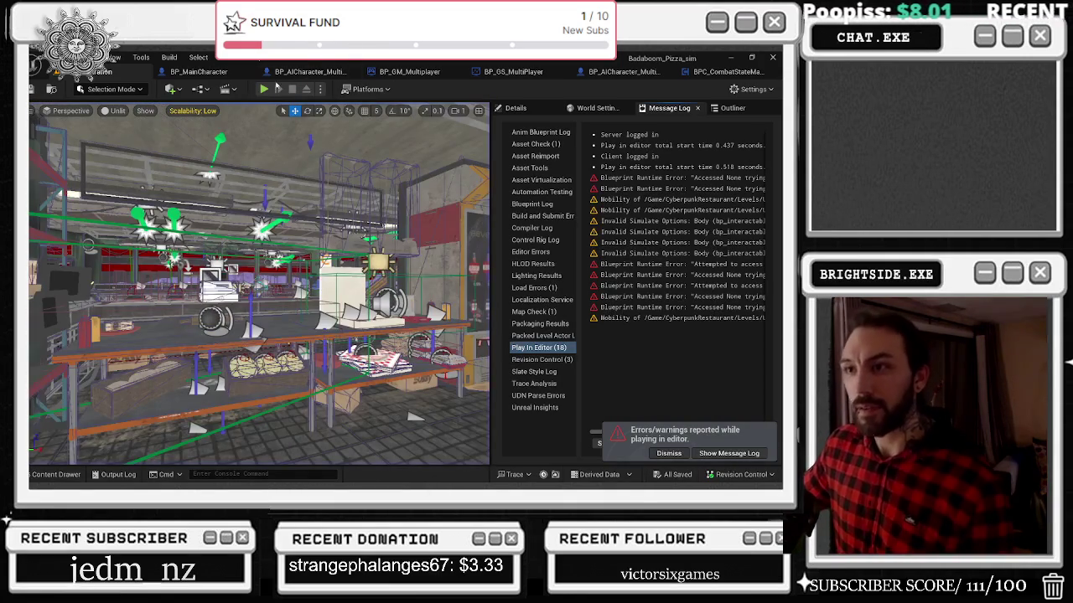
Step: Run five more quick playtests, including a walk toward the street lamp, ending back in BP_MainCharacter
{"action": "left_click", "coordinate": [265, 92]}
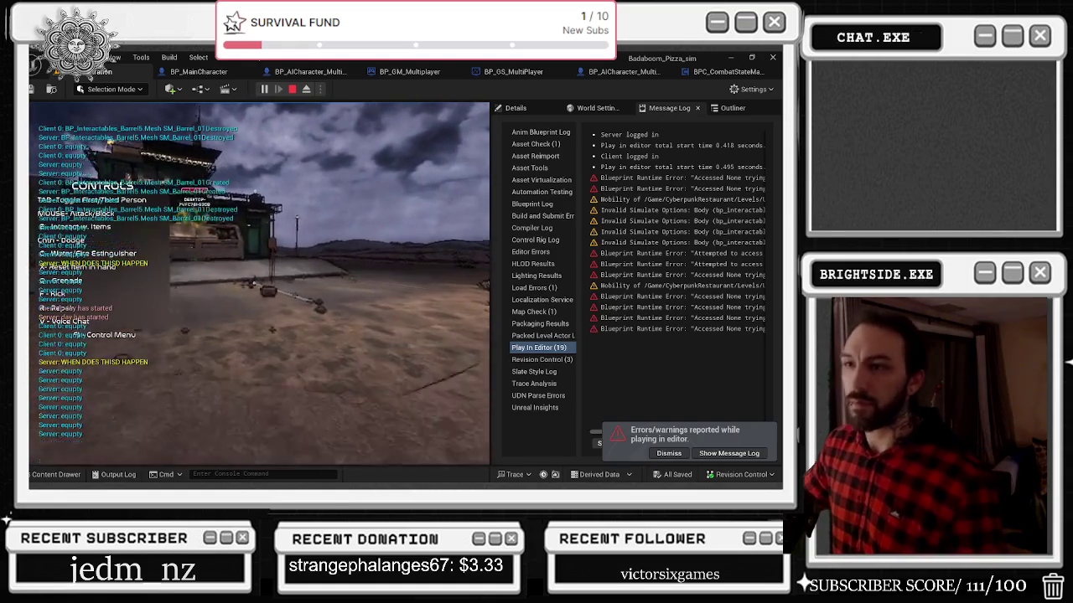
{"action": "key", "text": "Escape"}
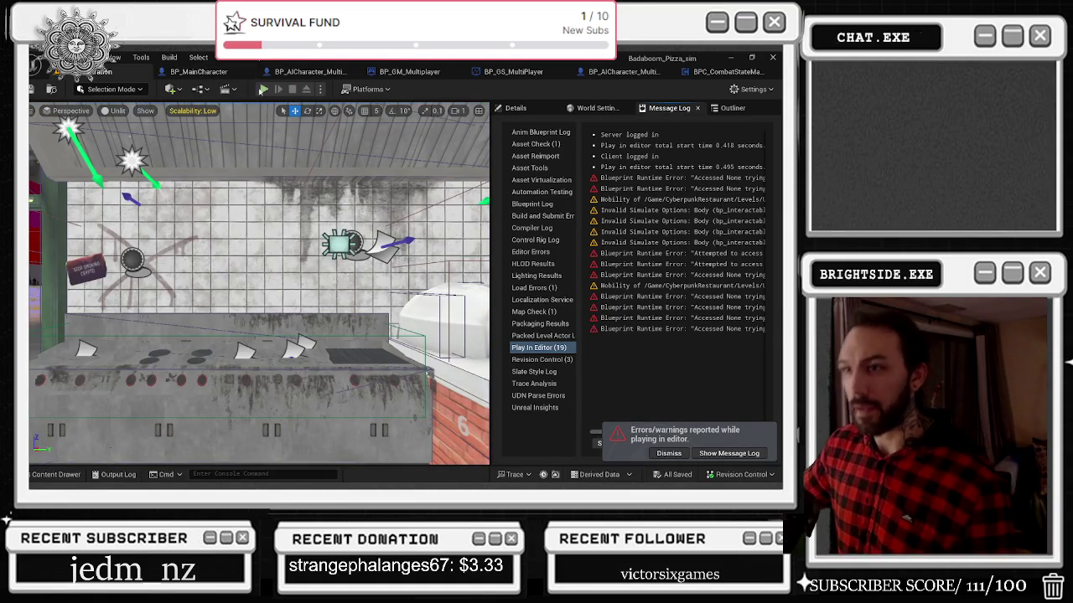
{"action": "left_click", "coordinate": [263, 88]}
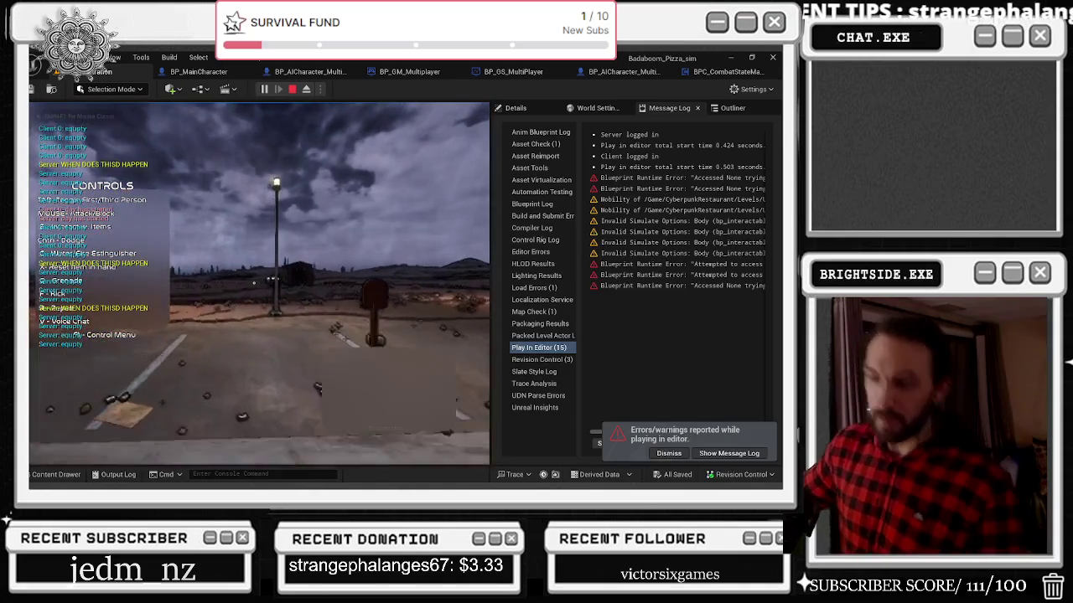
{"action": "key", "text": "w"}
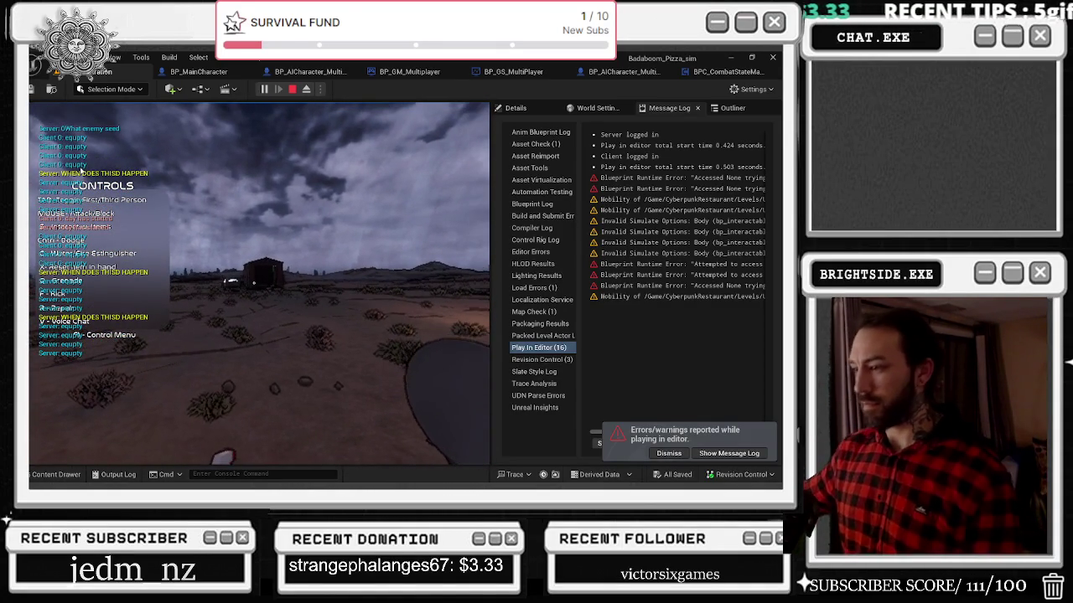
{"action": "key", "text": "Escape"}
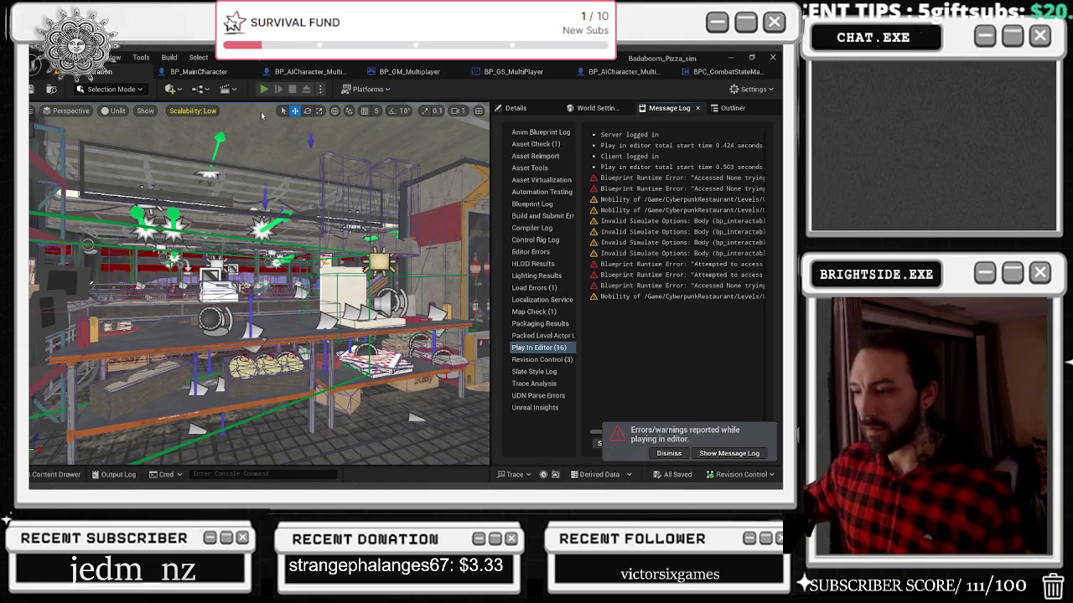
{"action": "left_click", "coordinate": [264, 89]}
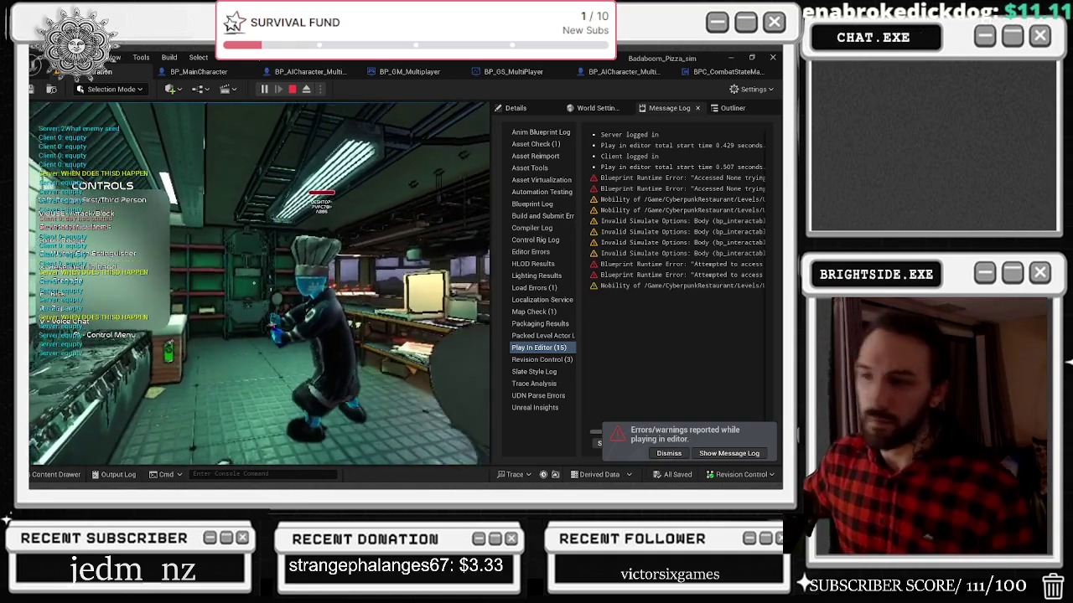
{"action": "key", "text": "Escape"}
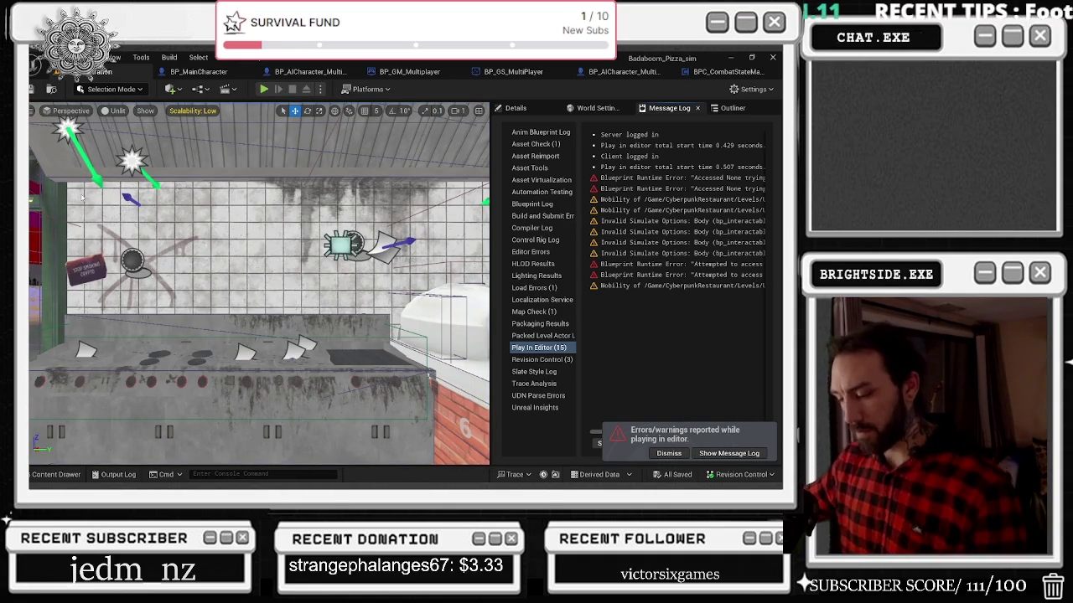
{"action": "key", "text": "alt+p"}
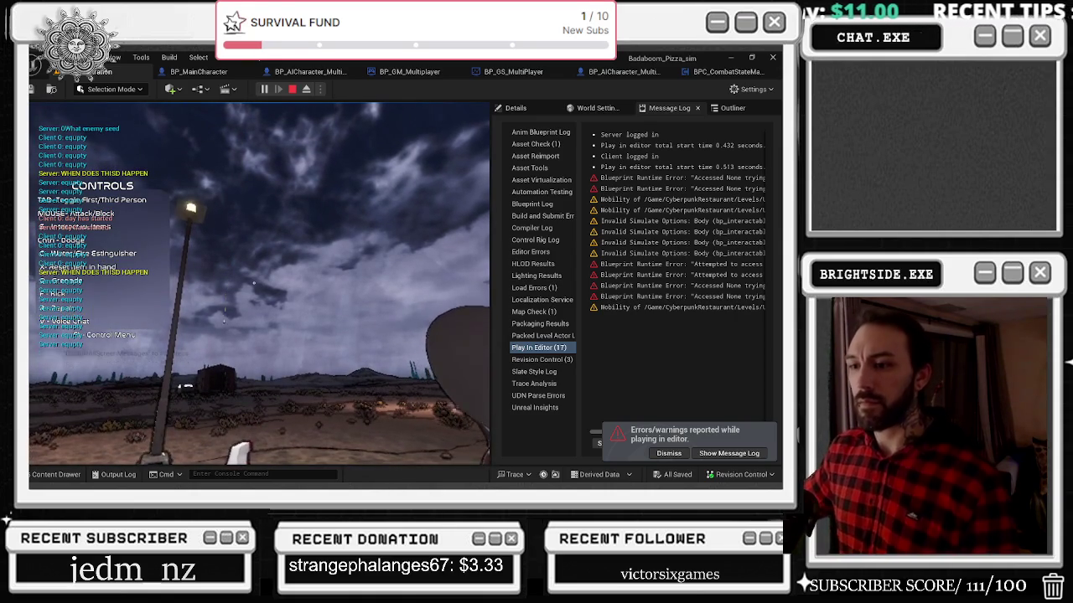
{"action": "key", "text": "Escape"}
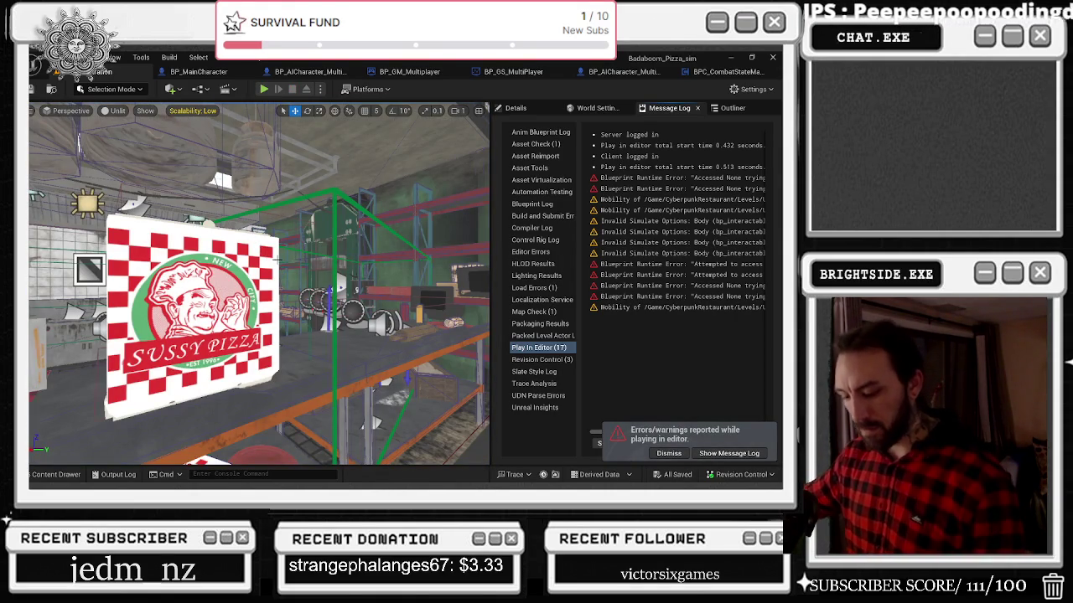
{"action": "key", "text": "alt+p"}
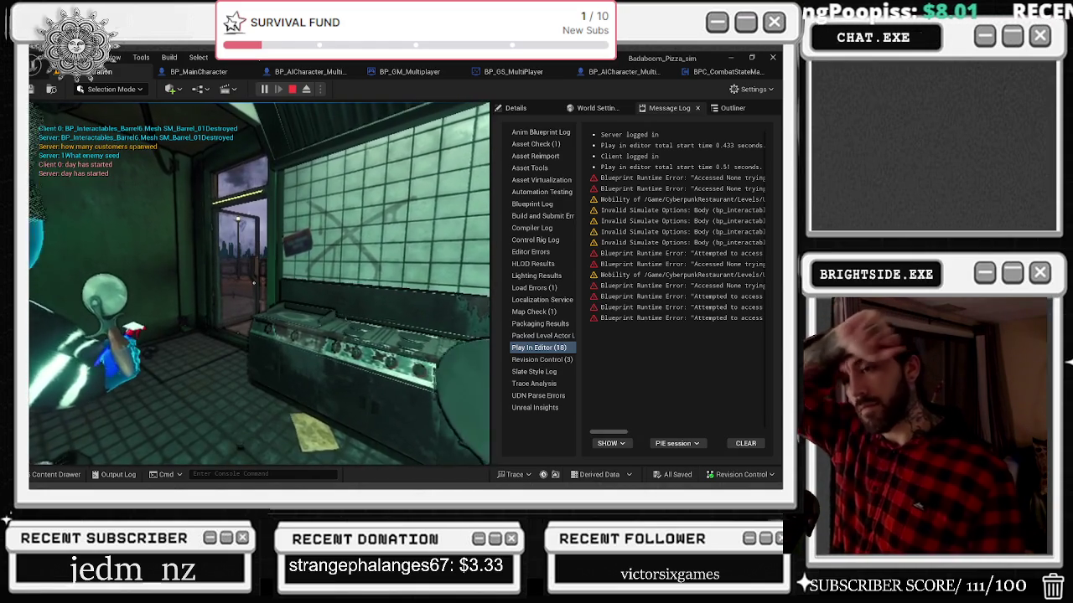
{"action": "key", "text": "Escape"}
Step: Nudge the green node, add a reroute on the red wire, then compile and save BP_MainCharacter
{"action": "left_click", "coordinate": [299, 255]}
{"action": "left_click", "coordinate": [327, 261]}
{"action": "scroll", "coordinate": [326, 242], "scroll_direction": "down", "scroll_amount": 2}
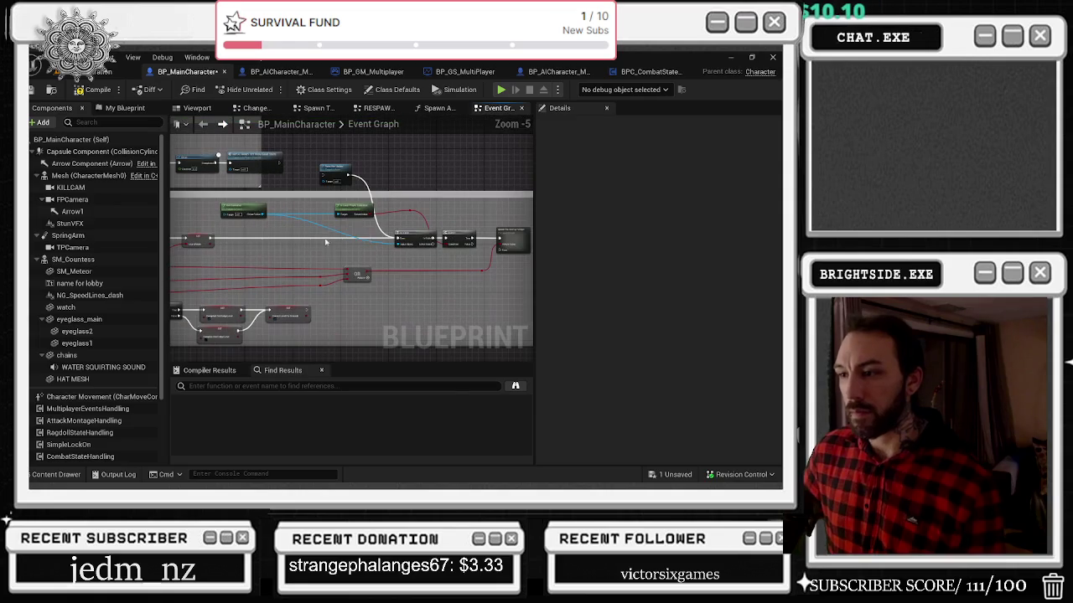
{"action": "left_click_drag", "start_coordinate": [359, 210], "coordinate": [379, 207]}
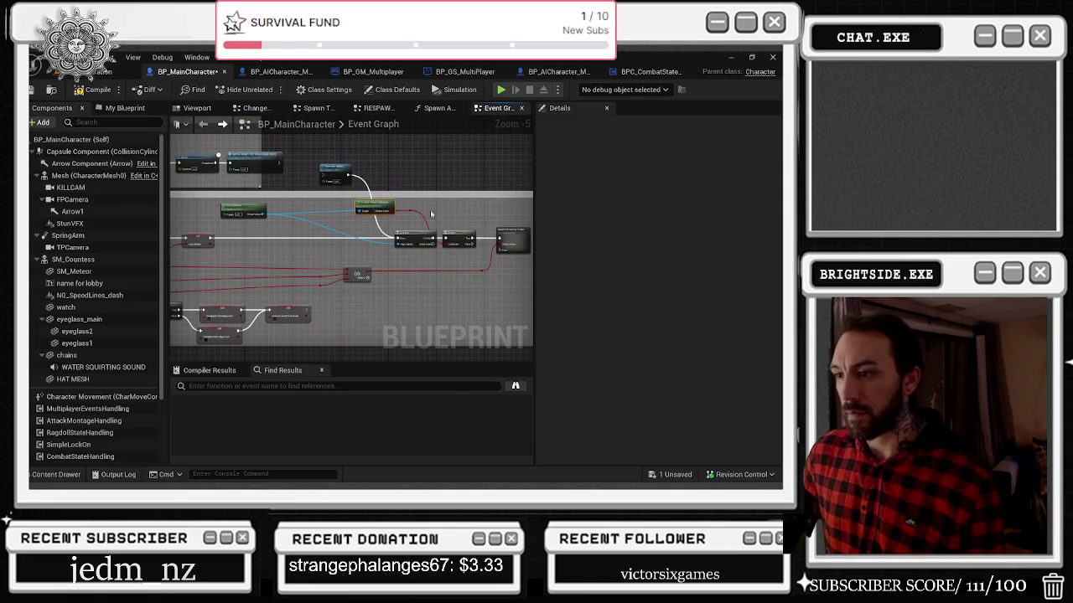
{"action": "left_click_drag", "start_coordinate": [373, 207], "coordinate": [371, 213]}
{"action": "double_click", "coordinate": [410, 216]}
{"action": "left_click", "coordinate": [91, 89]}
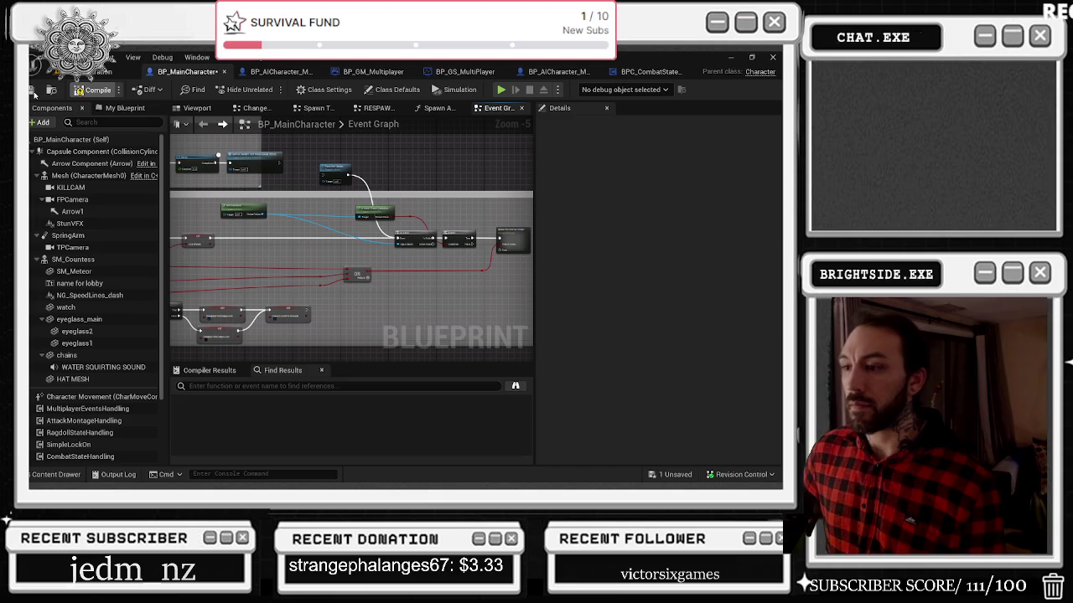
{"action": "left_click", "coordinate": [33, 92]}
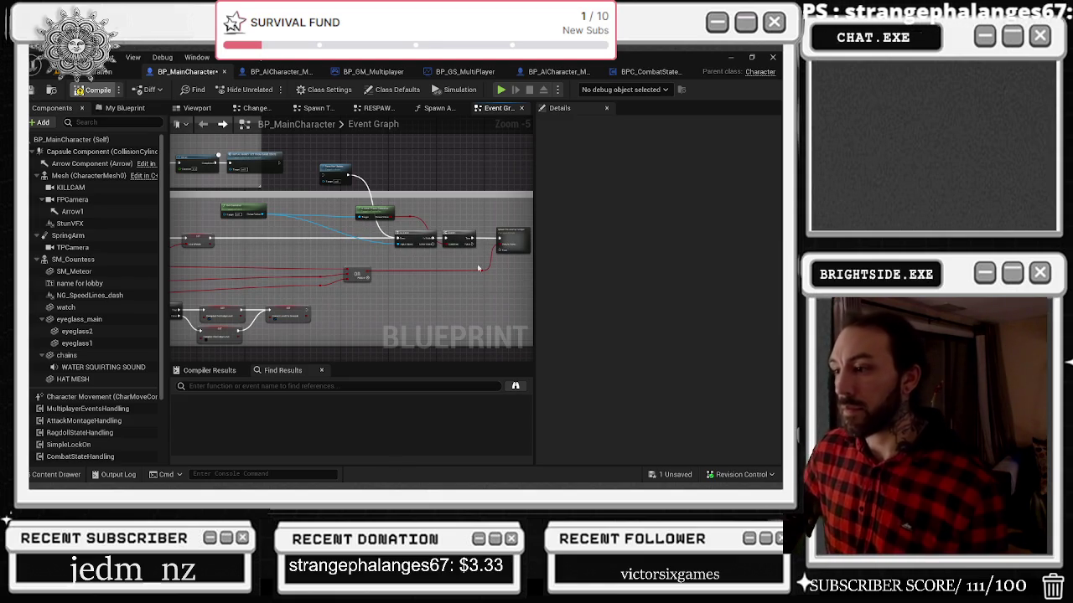
{"action": "left_click", "coordinate": [342, 188]}
{"action": "key", "text": "ctrl+s"}
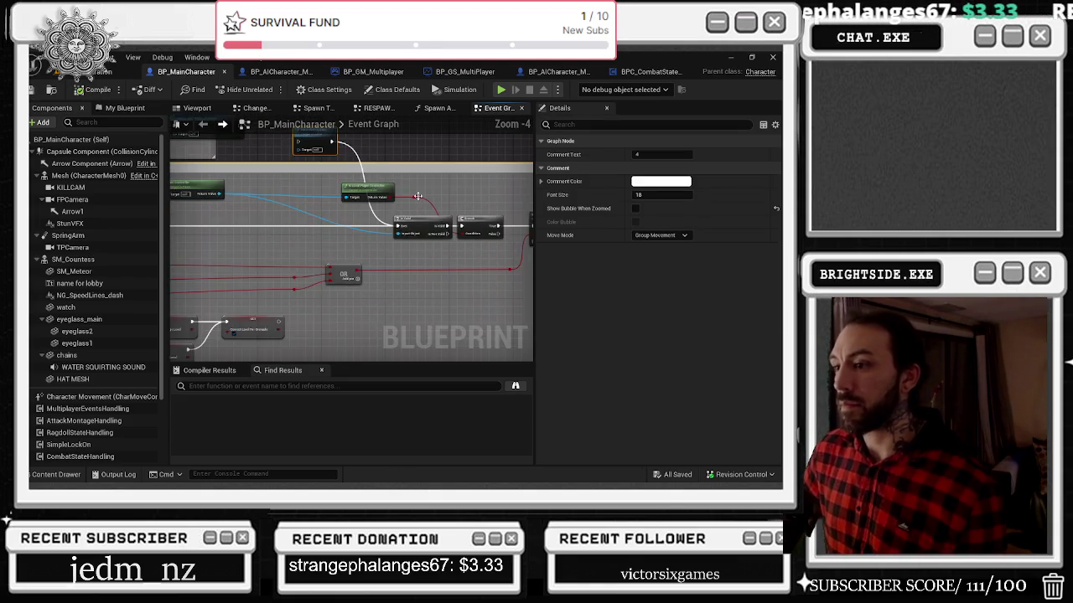
{"action": "left_click", "coordinate": [341, 187]}
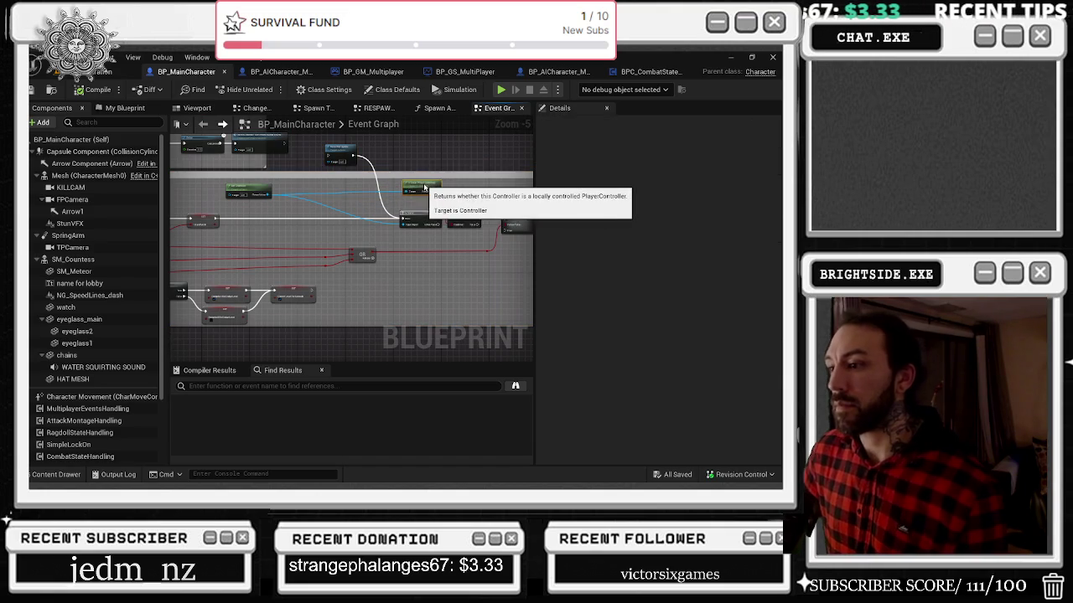
Step: Wire the IsLocalPlayerController node, save the unsaved blueprint, and start a playtest from the level
{"action": "mouse_move", "coordinate": [417, 194]}
{"action": "left_mouse_down"}
{"action": "mouse_move", "coordinate": [455, 186]}
{"action": "mouse_move", "coordinate": [407, 188]}
{"action": "mouse_move", "coordinate": [436, 189]}
{"action": "left_mouse_up"}
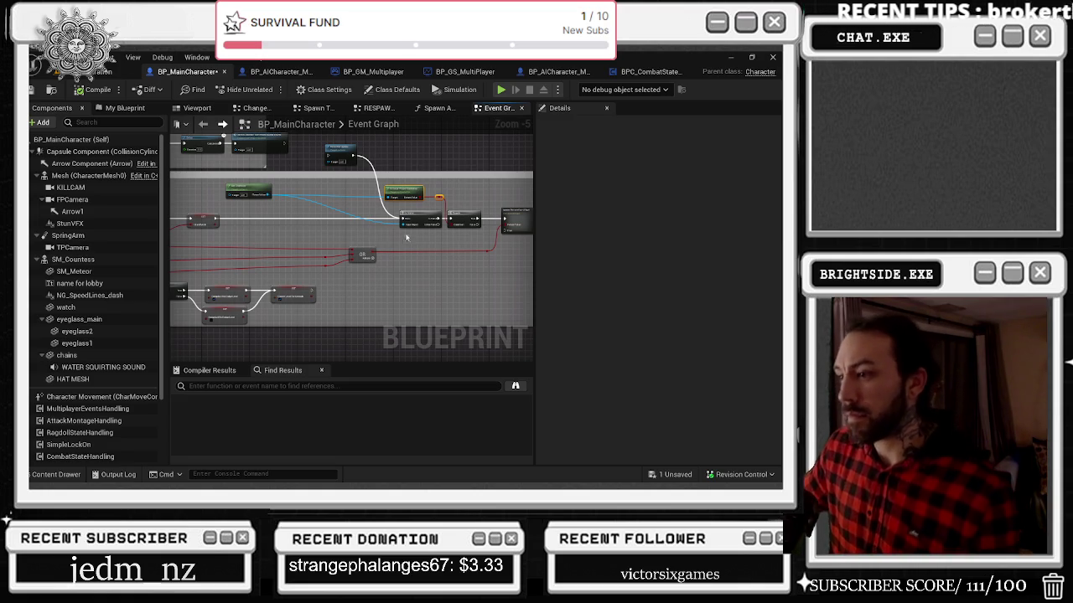
{"action": "mouse_move", "coordinate": [409, 238]}
{"action": "left_mouse_down"}
{"action": "mouse_move", "coordinate": [486, 240]}
{"action": "mouse_move", "coordinate": [532, 261]}
{"action": "left_mouse_up"}
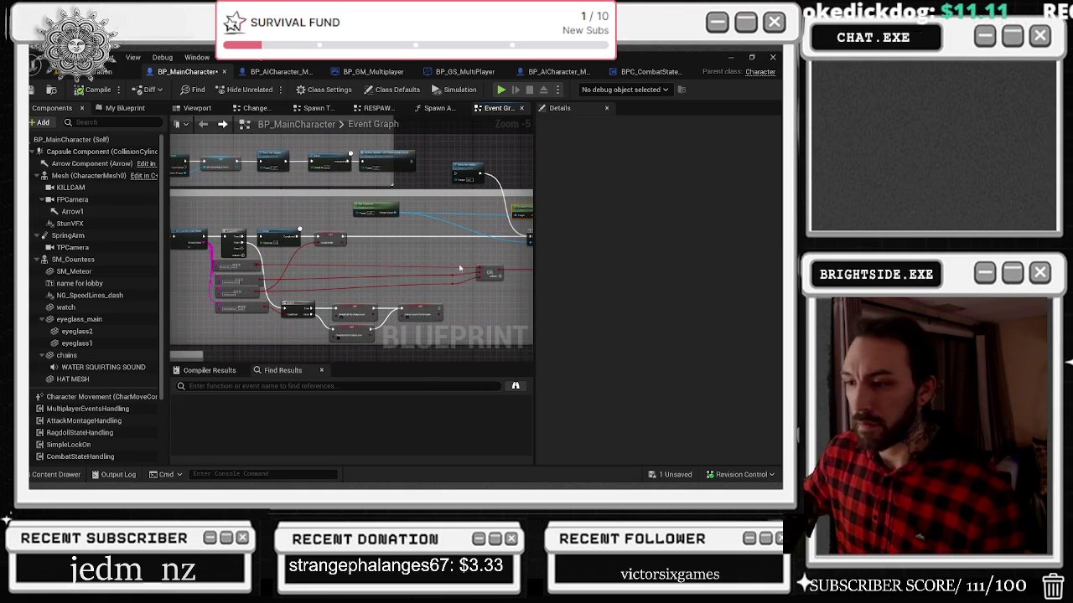
{"action": "left_click_drag", "start_coordinate": [472, 241], "coordinate": [242, 255]}
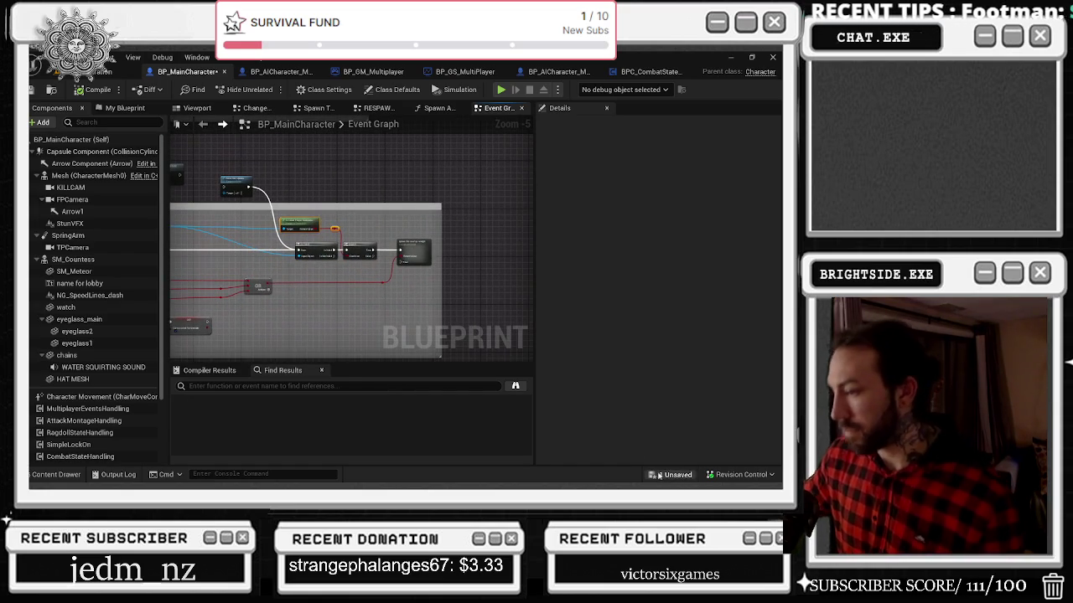
{"action": "left_click", "coordinate": [674, 474]}
{"action": "left_click", "coordinate": [475, 382]}
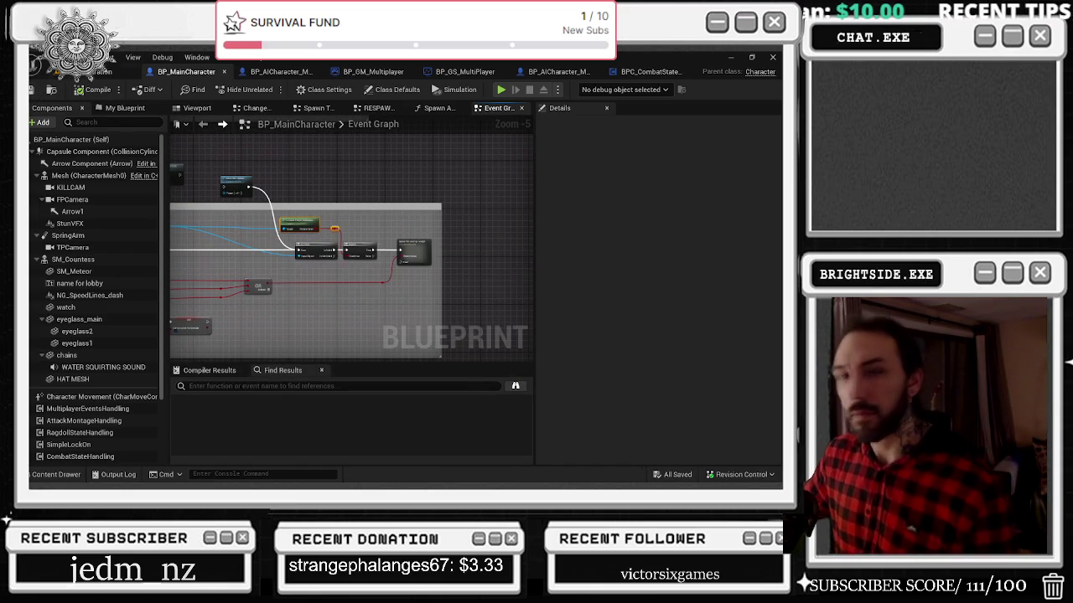
{"action": "left_click", "coordinate": [99, 71]}
{"action": "left_click", "coordinate": [264, 89]}
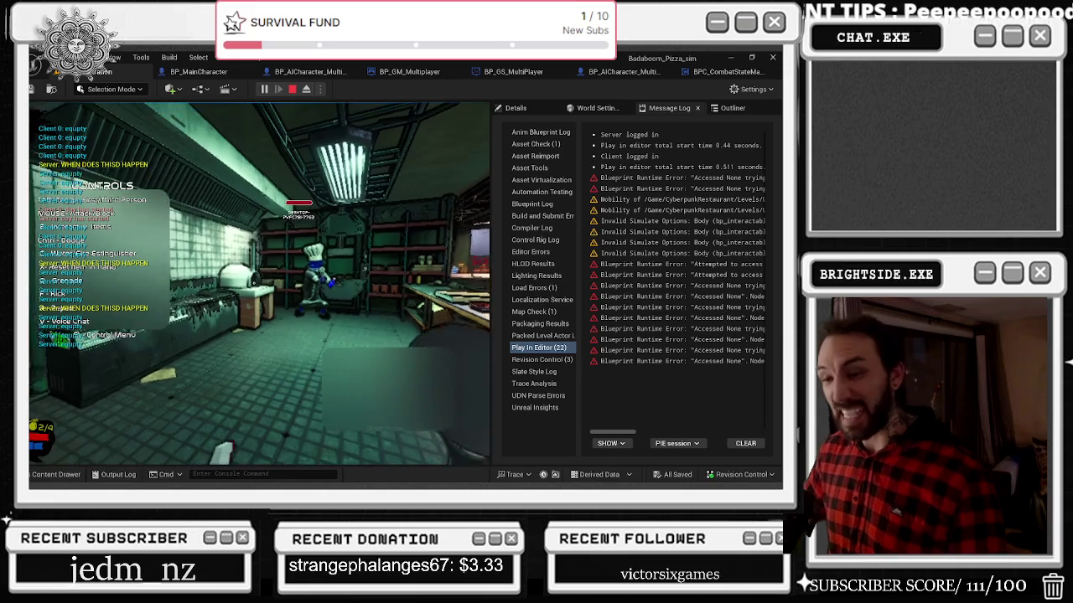
Step: Restart the playtest twice, then bring up BP_MainCharacter's Event Graph while the session runs
{"action": "key", "text": "Escape"}
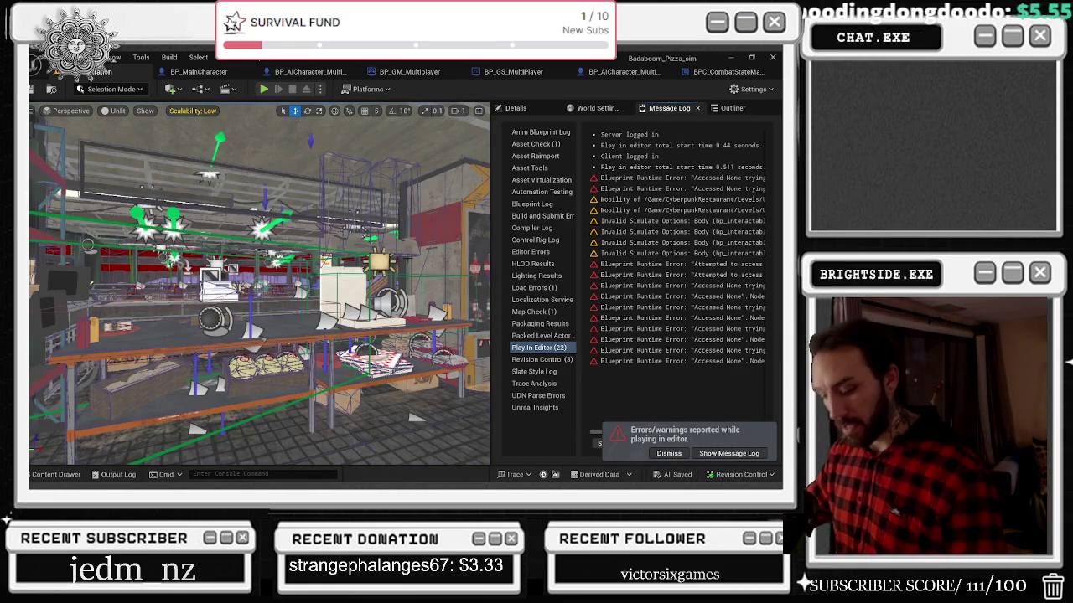
{"action": "key", "text": "alt+p"}
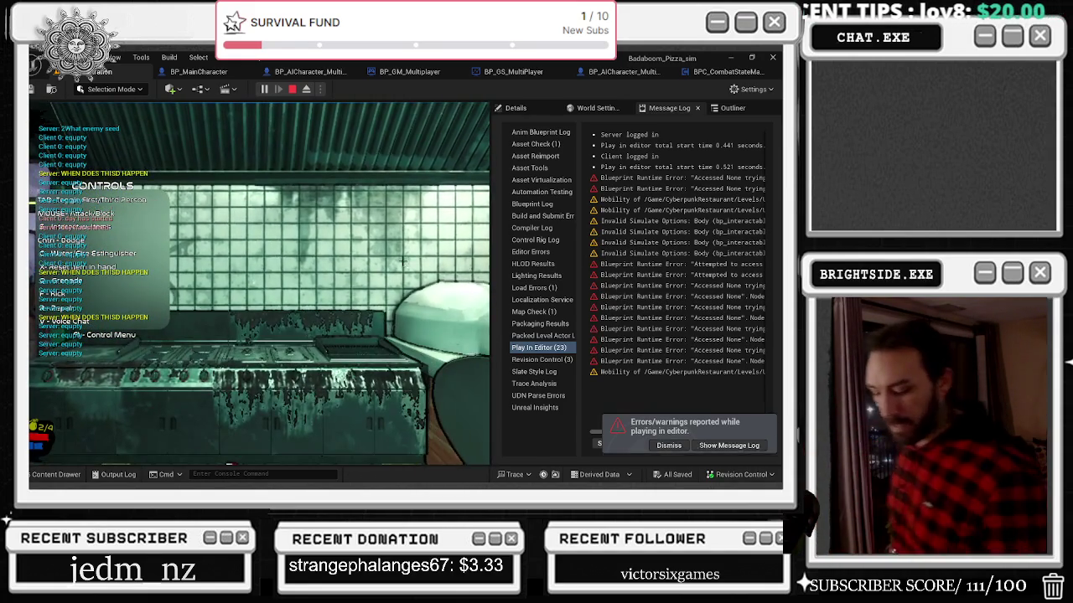
{"action": "key", "text": "Escape"}
{"action": "key", "text": "alt+p"}
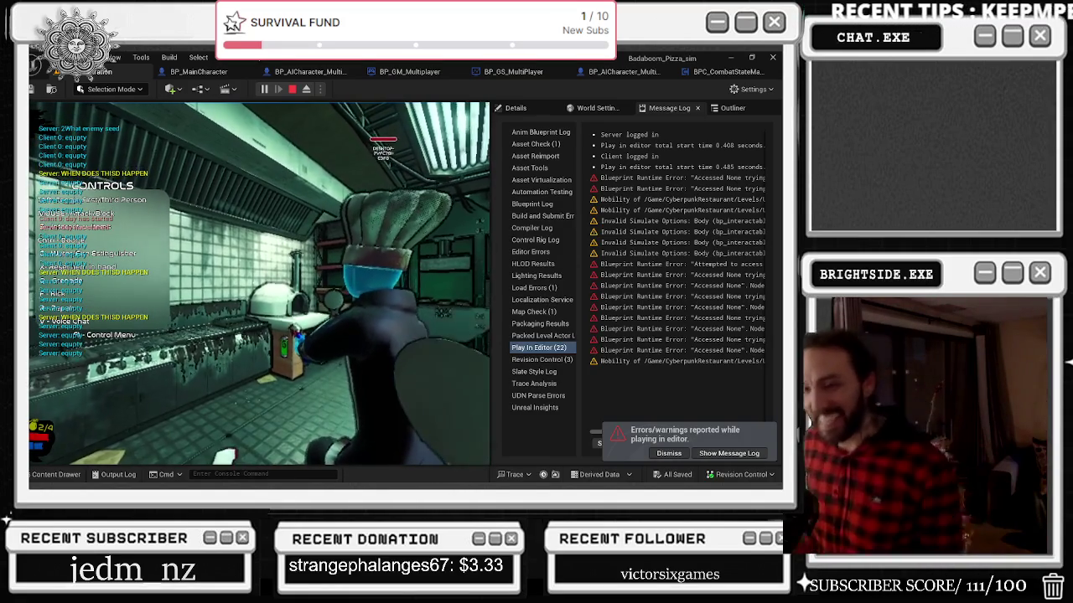
{"action": "key", "text": "alt+Tab"}
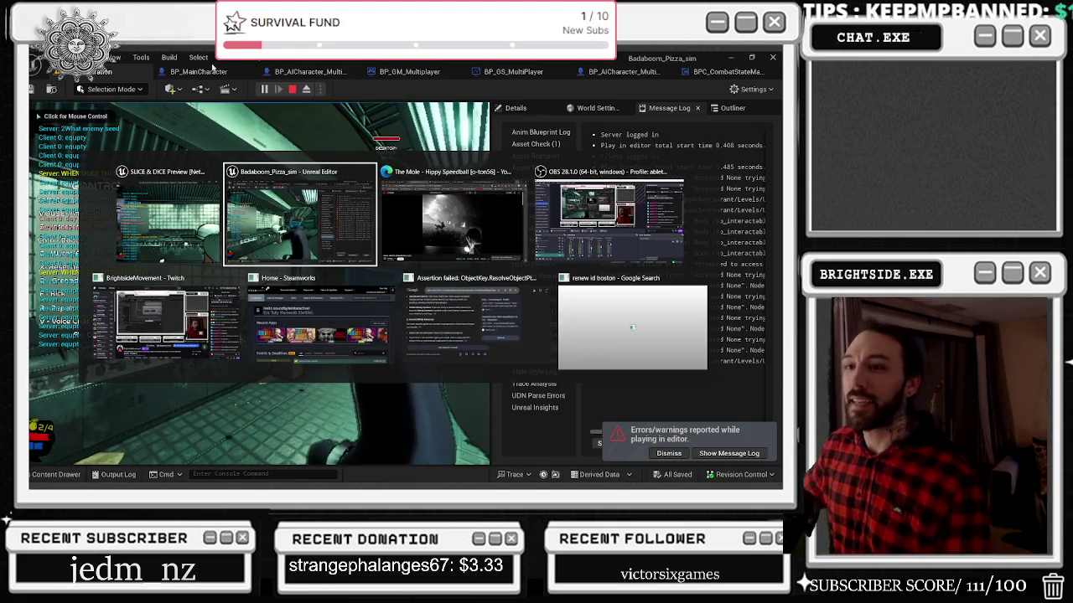
{"action": "left_click", "coordinate": [217, 72]}
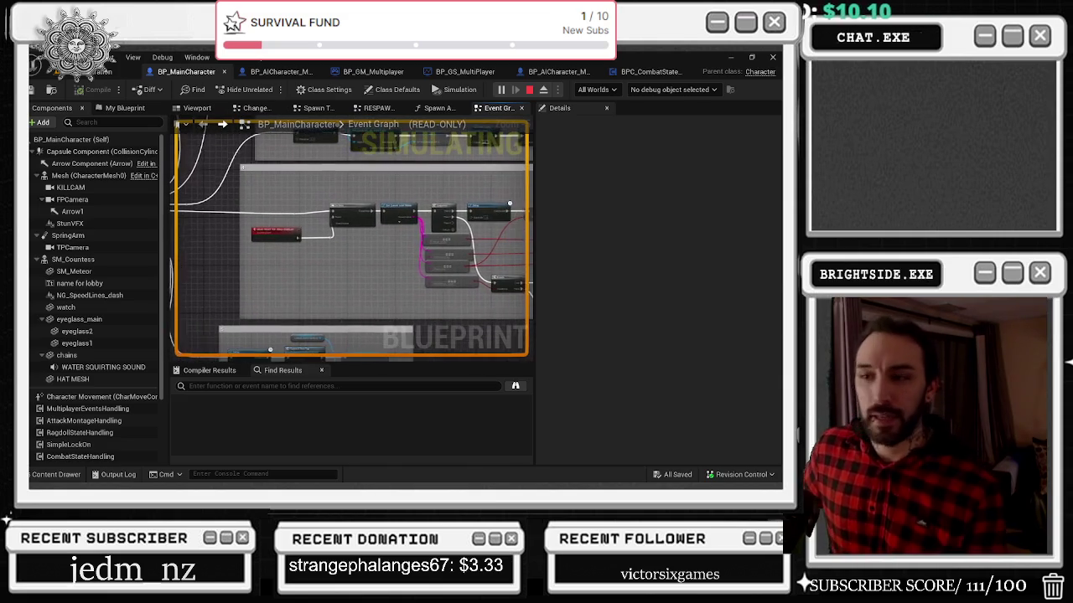
Step: Stop the simulation and run one short playtest of the pizza shop
{"action": "left_click", "coordinate": [529, 90]}
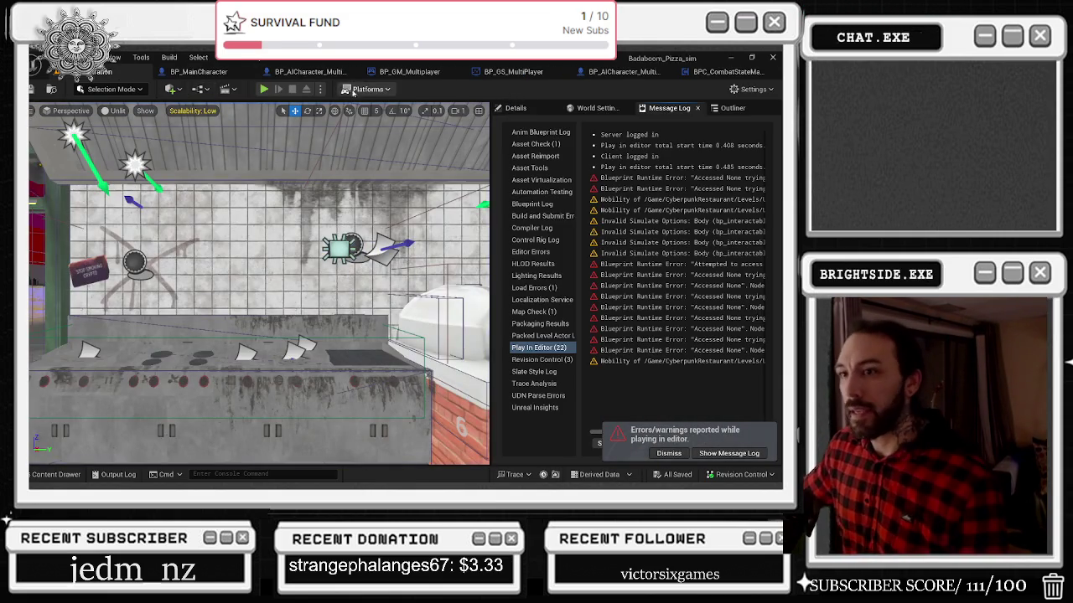
{"action": "left_click", "coordinate": [263, 88]}
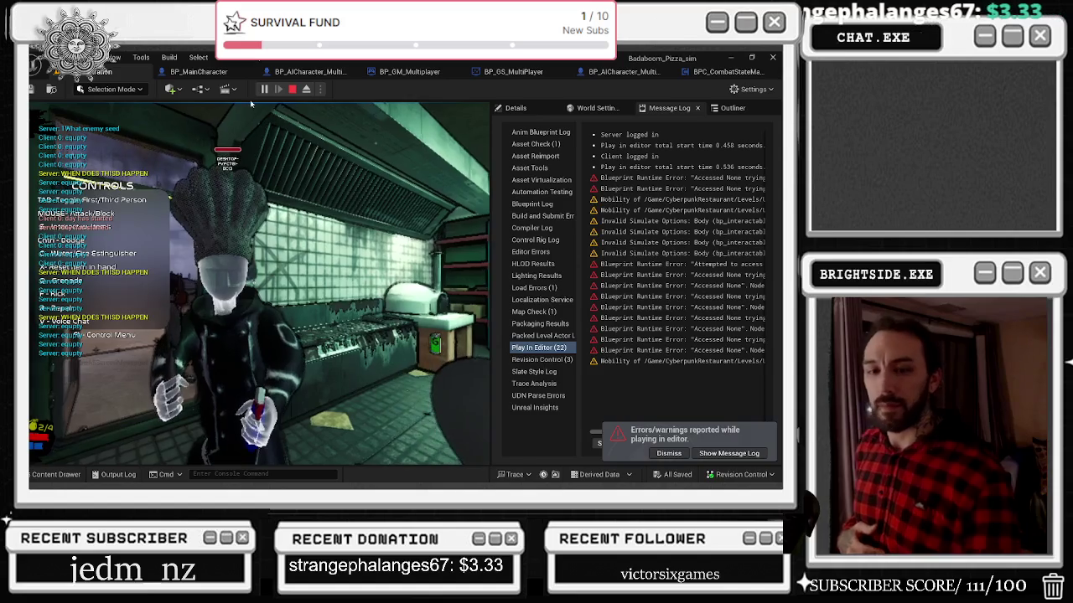
{"action": "key", "text": "Escape"}
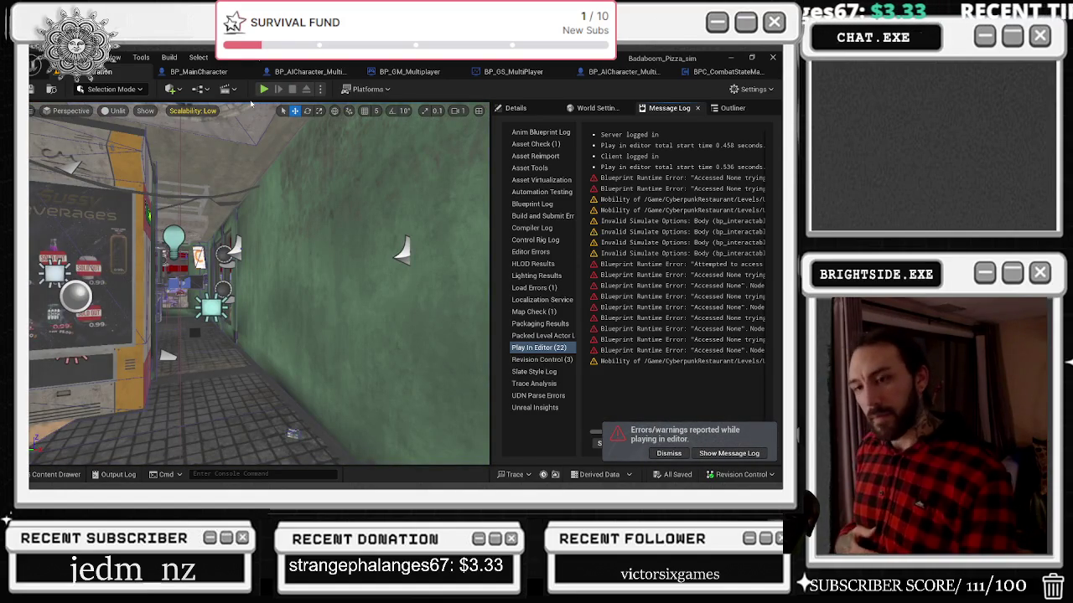
Step: Playtest backing into the green booth and toggling third-person view, then run another short test
{"action": "left_click", "coordinate": [263, 88]}
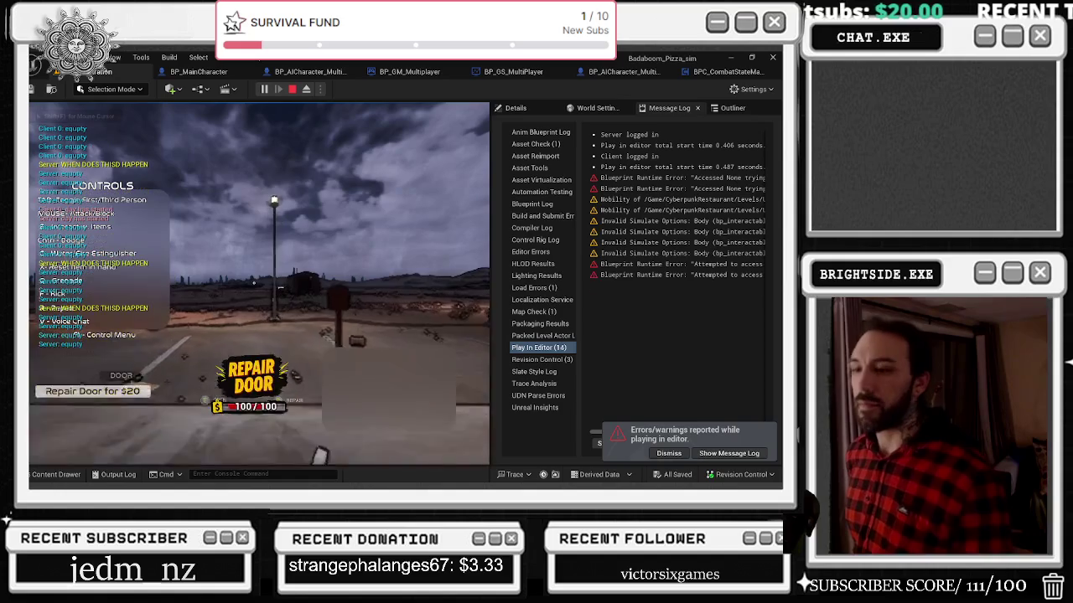
{"action": "scroll", "coordinate": [259, 283], "scroll_direction": "down", "scroll_amount": 2}
{"action": "scroll", "coordinate": [259, 283], "scroll_direction": "down", "scroll_amount": 1}
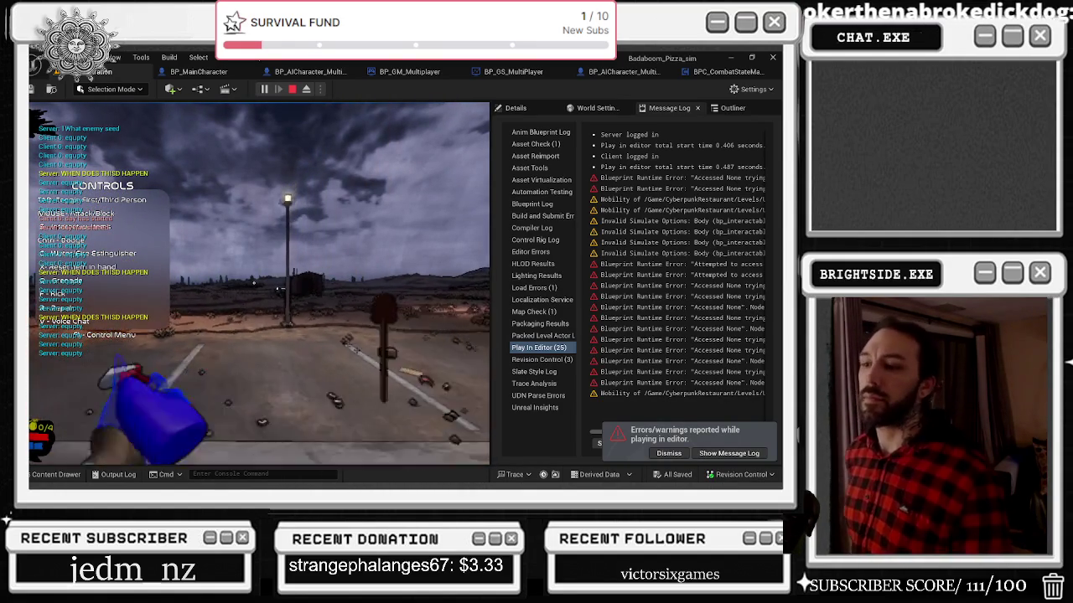
{"action": "key", "text": "s"}
{"action": "key", "text": "Tab"}
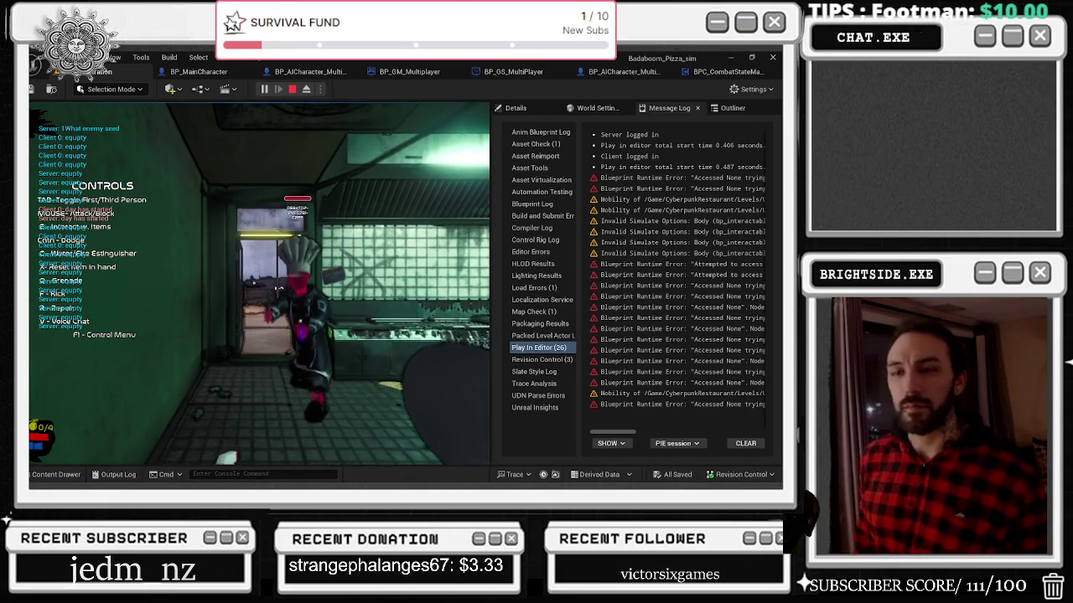
{"action": "key", "text": "Escape"}
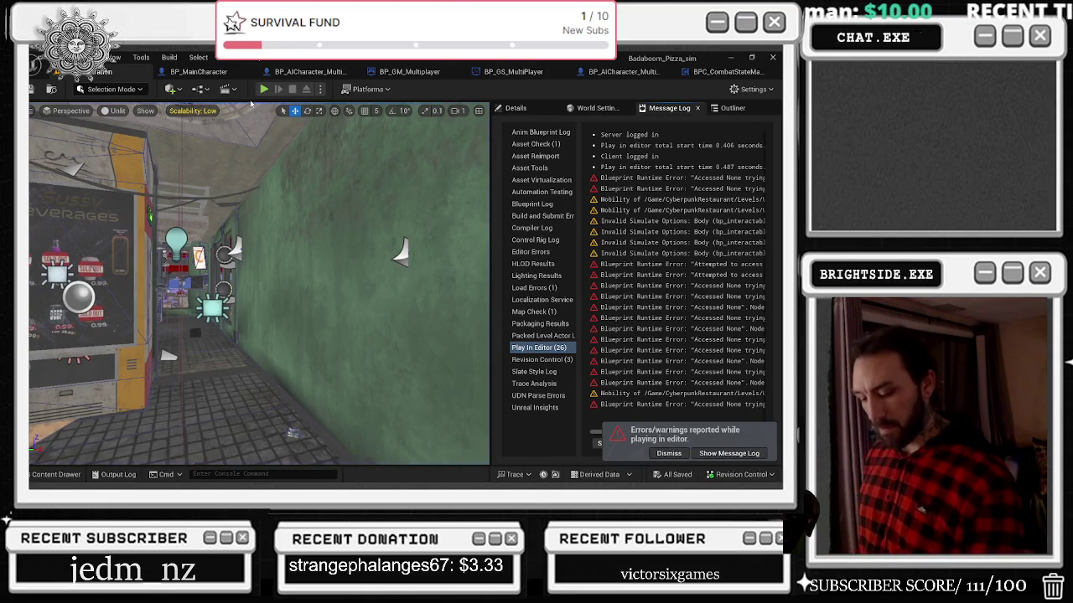
{"action": "left_click", "coordinate": [263, 89]}
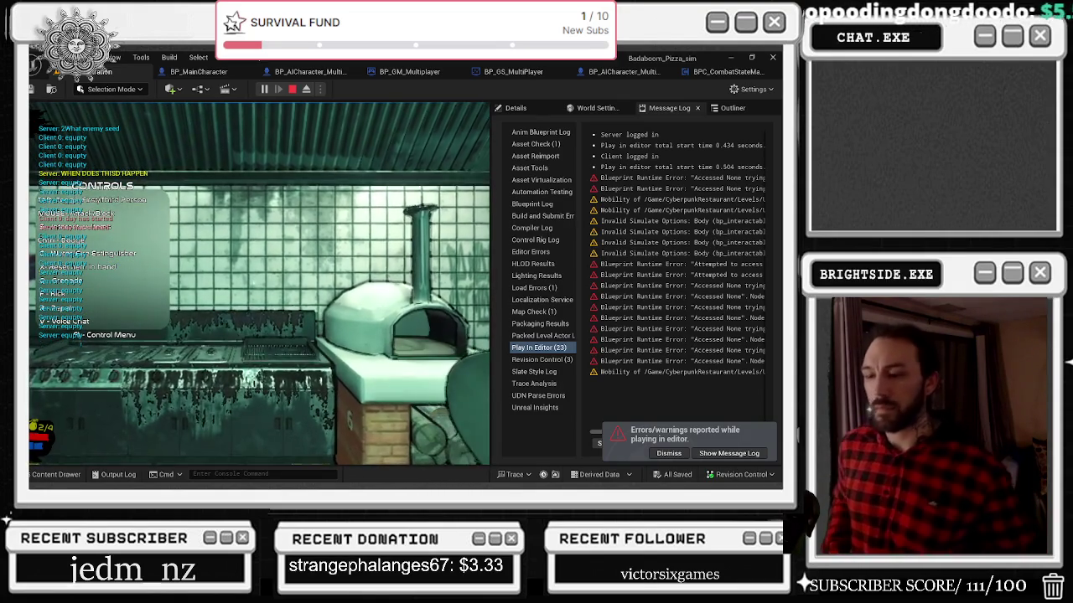
{"action": "key", "text": "Escape"}
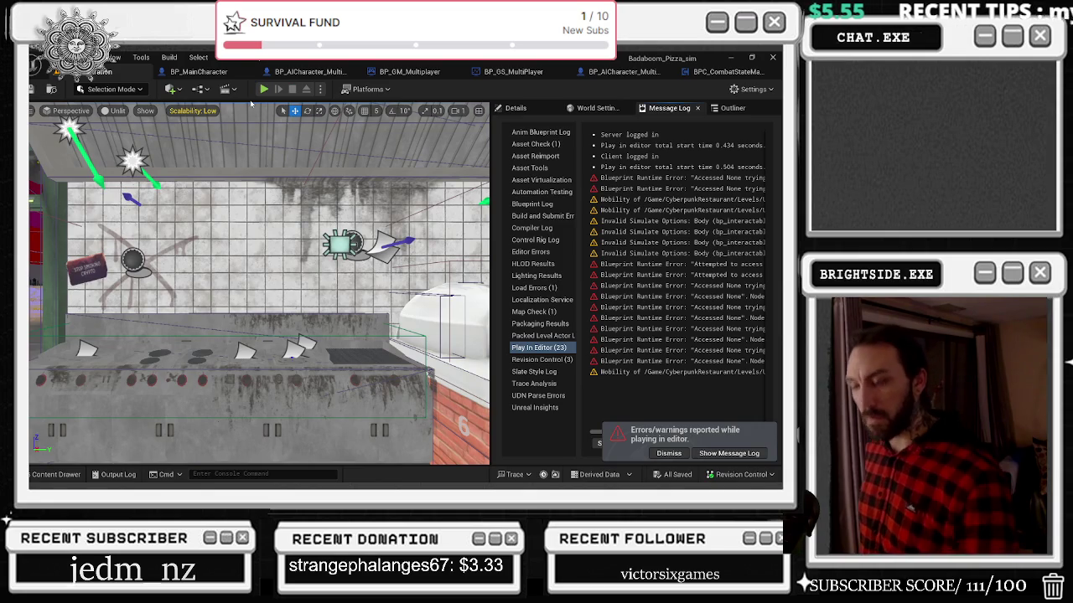
Step: Run two more short playtests, then return to the BP_MainCharacter blueprint
{"action": "left_click", "coordinate": [263, 89]}
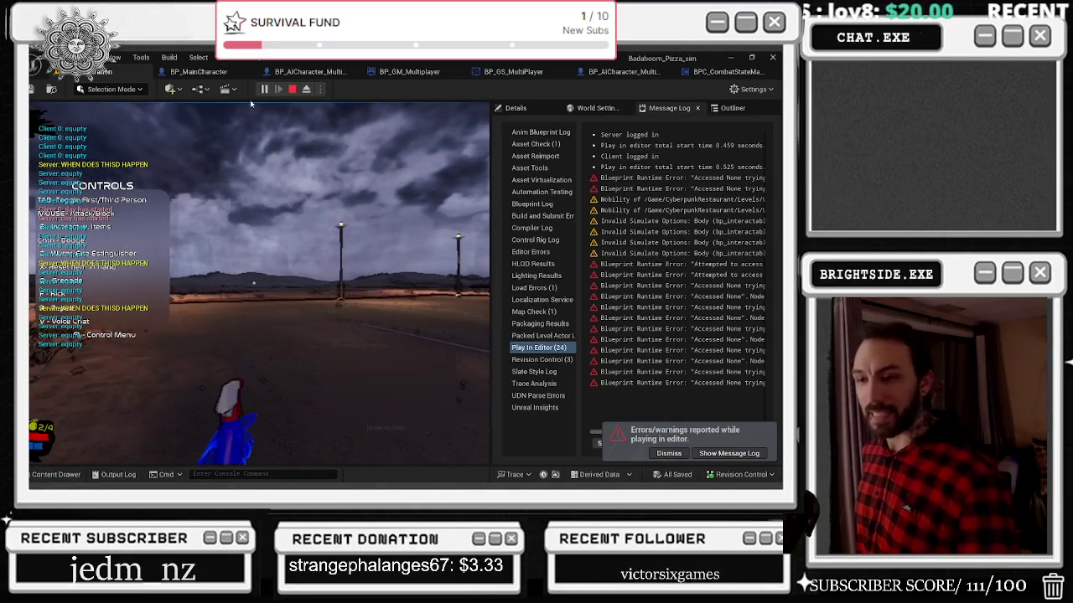
{"action": "key", "text": "Escape"}
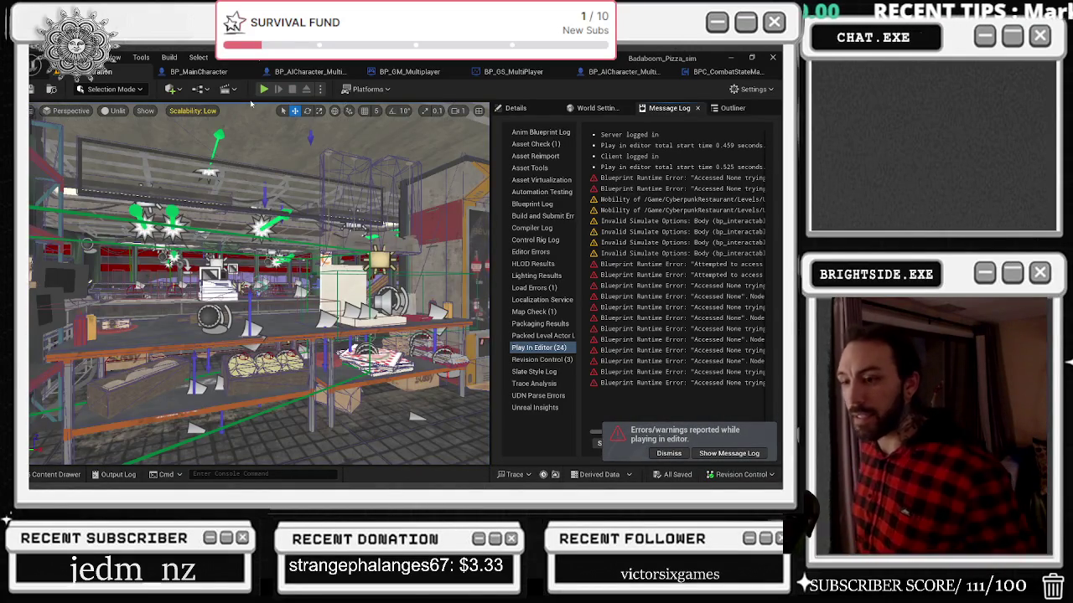
{"action": "left_click", "coordinate": [263, 89]}
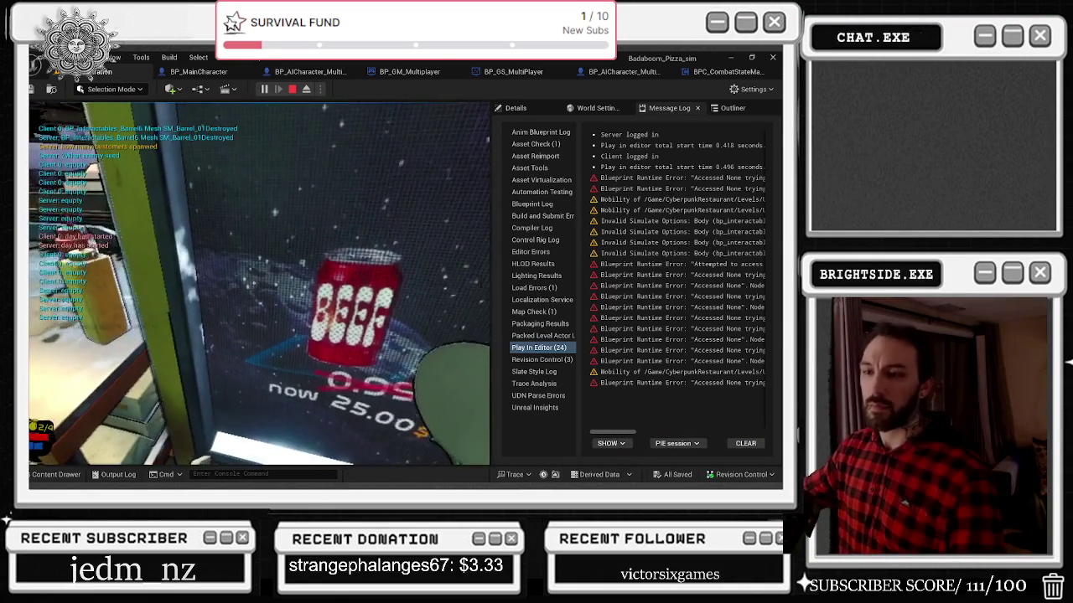
{"action": "key", "text": "Escape"}
{"action": "left_click", "coordinate": [219, 73]}
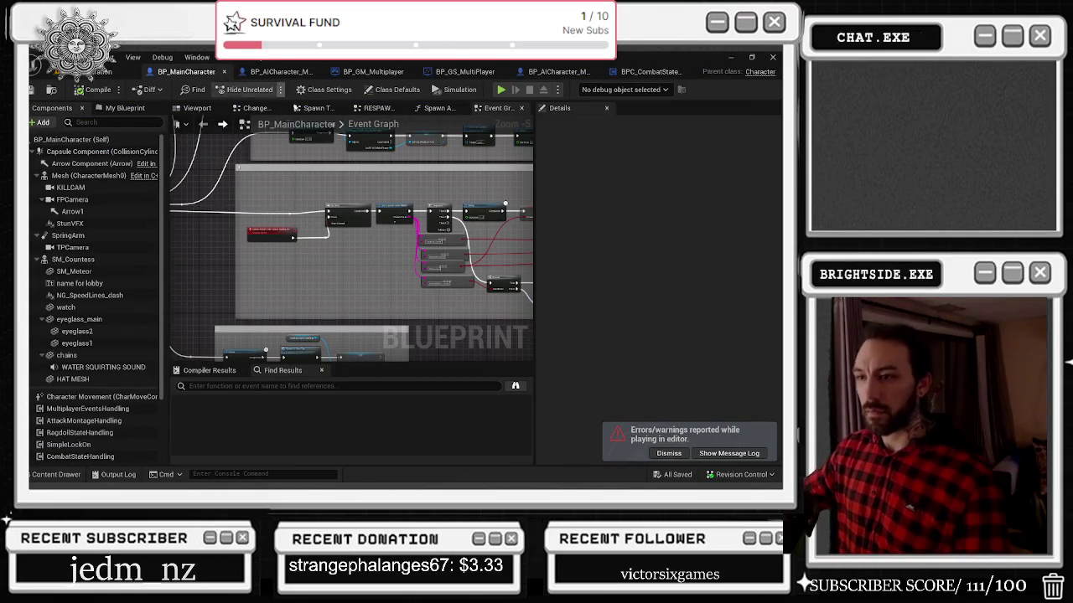
Step: Shift BP_MainCharacter's SpringArm to X 8.5 in the Viewport and save the blueprint
{"action": "left_click", "coordinate": [195, 109]}
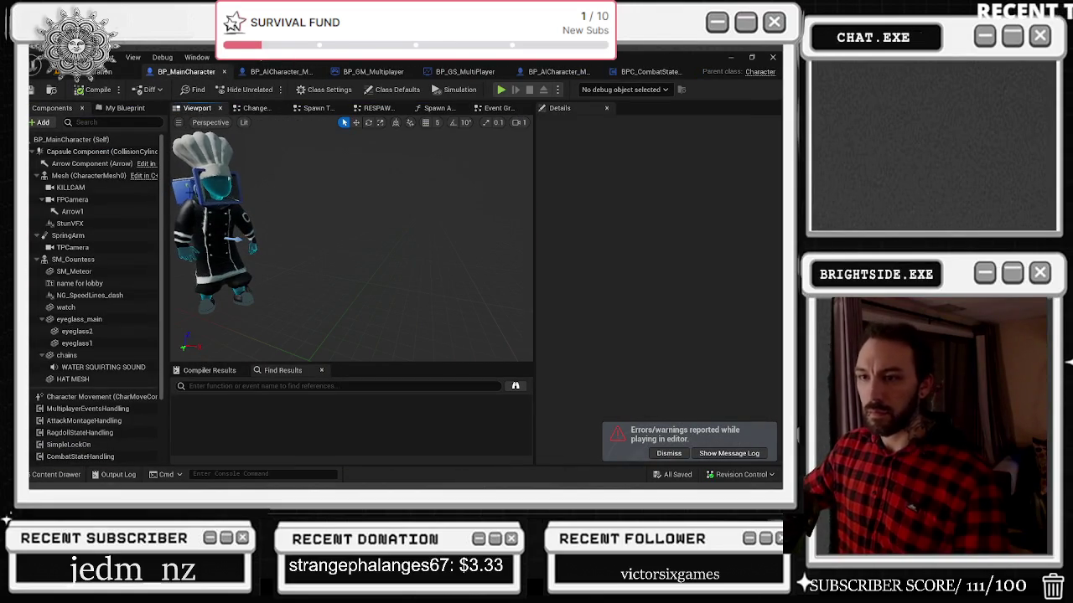
{"action": "left_click", "coordinate": [68, 235]}
{"action": "left_click_drag", "start_coordinate": [227, 248], "coordinate": [236, 248]}
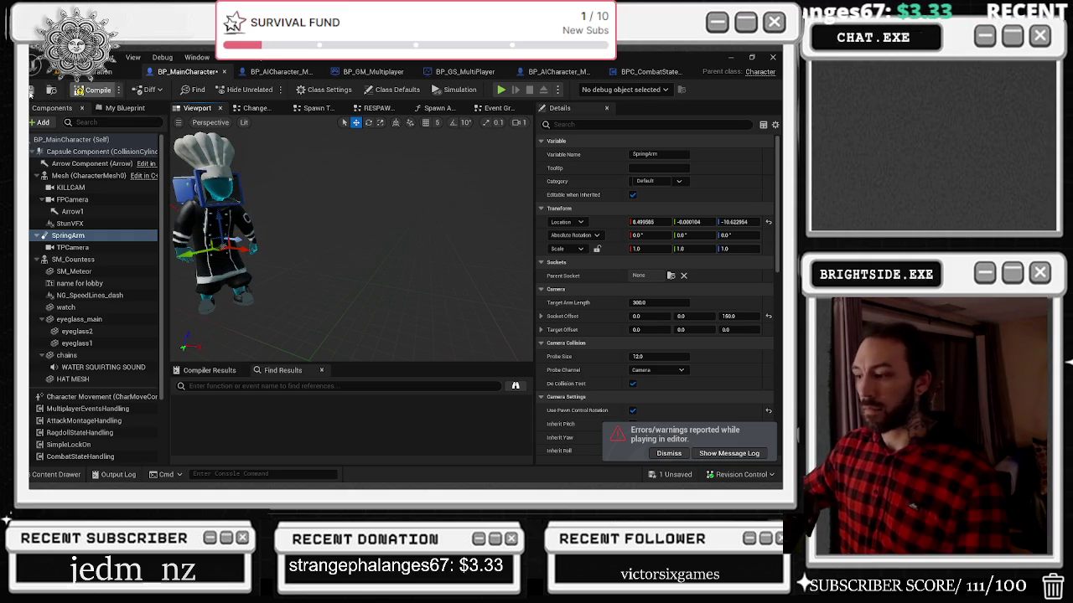
{"action": "left_click", "coordinate": [31, 91]}
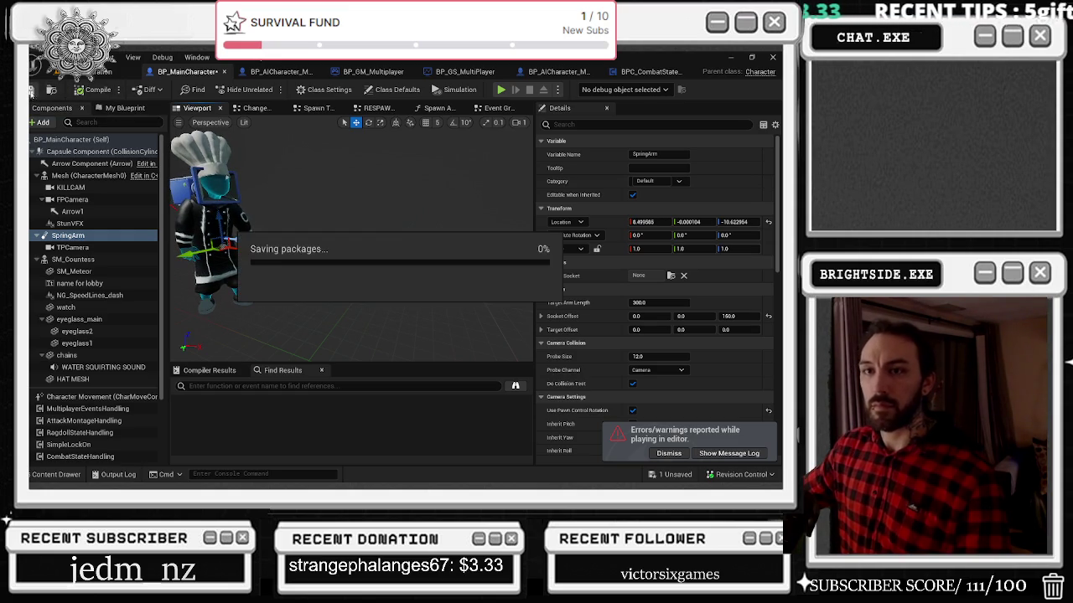
{"action": "left_click", "coordinate": [728, 454]}
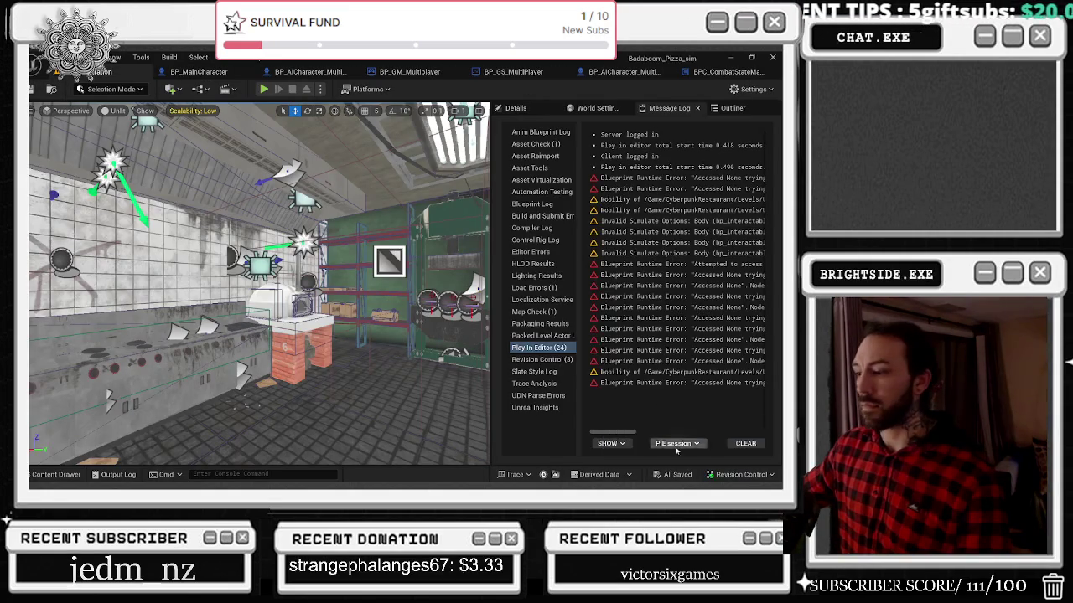
Step: Start a Play-In-Editor test and walk the character toward the vending machine
{"action": "left_click", "coordinate": [265, 89]}
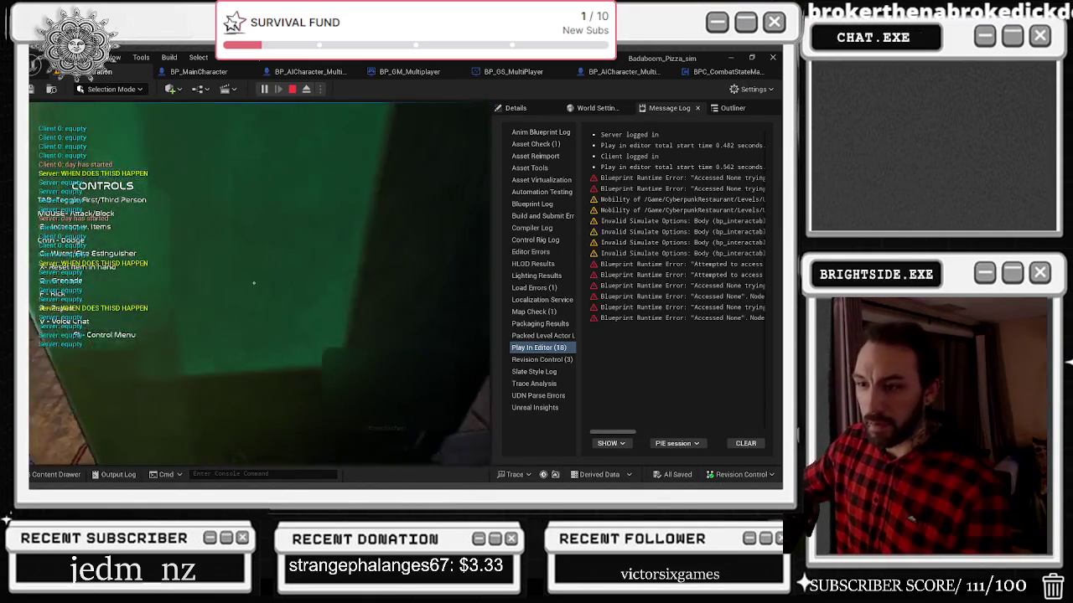
{"action": "key", "text": "w"}
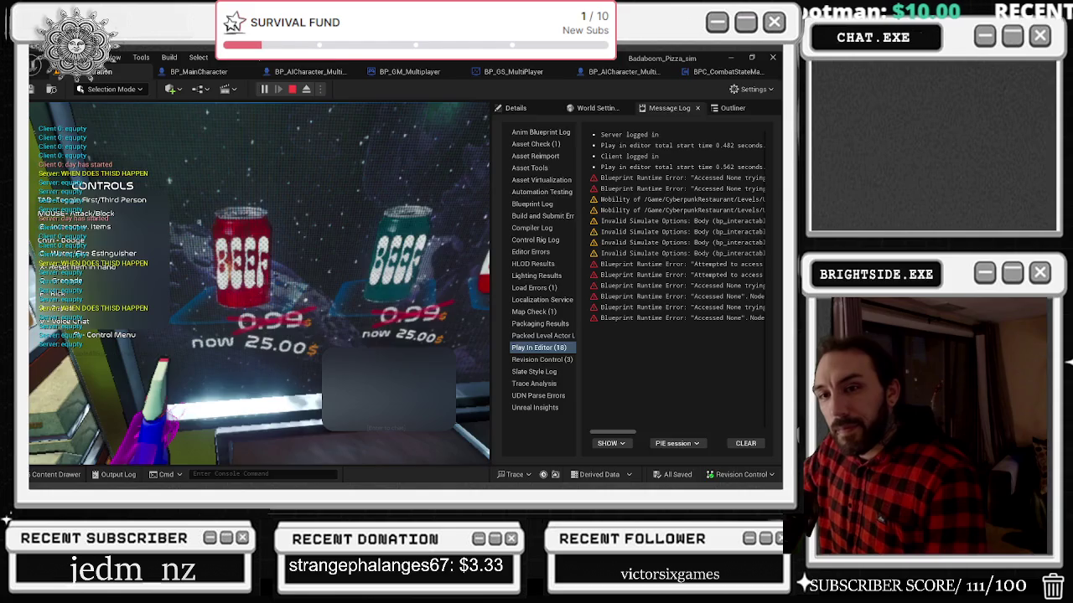
{"action": "key", "text": "super+d"}
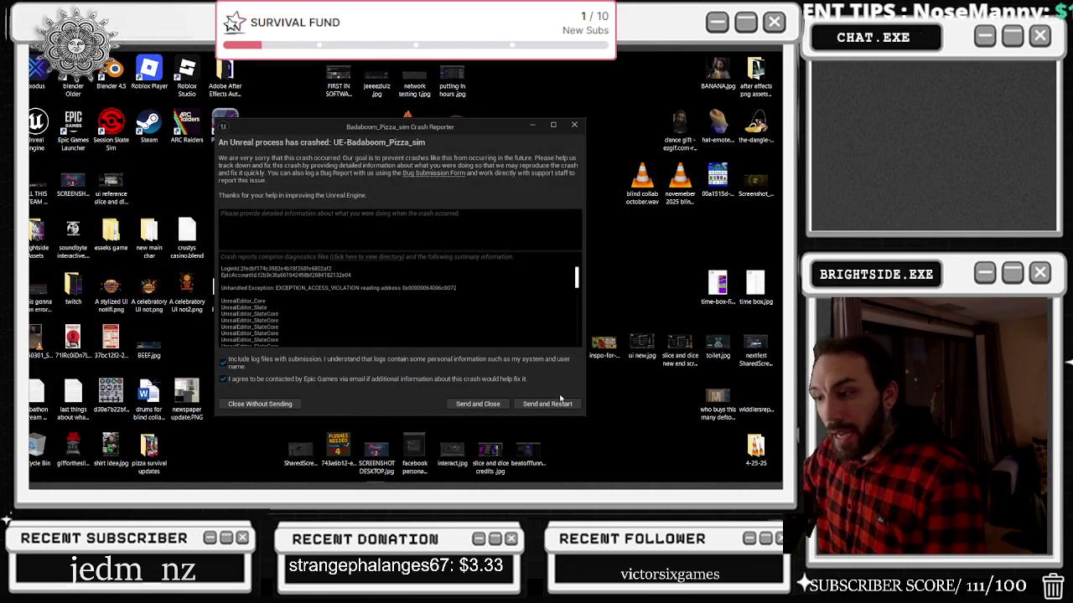
Step: Send the crash report and restart the editor with the Badaboom_Pizza_sim project
{"action": "left_click", "coordinate": [561, 402]}
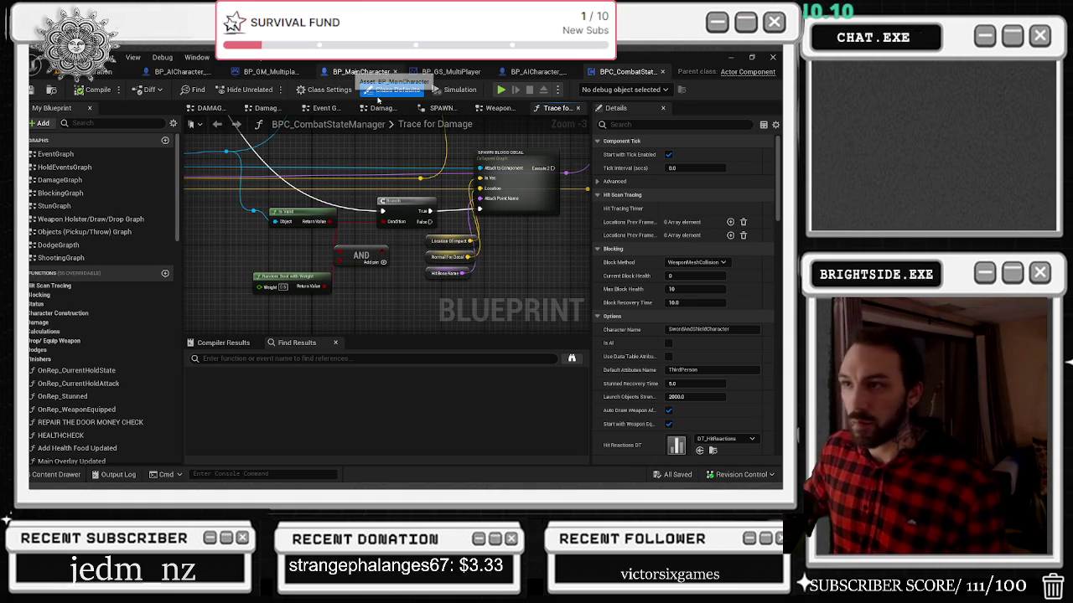
Step: In BP_MainCharacter's Event Graph, break the execution wire so the node's input is unconnected
{"action": "left_click", "coordinate": [358, 77]}
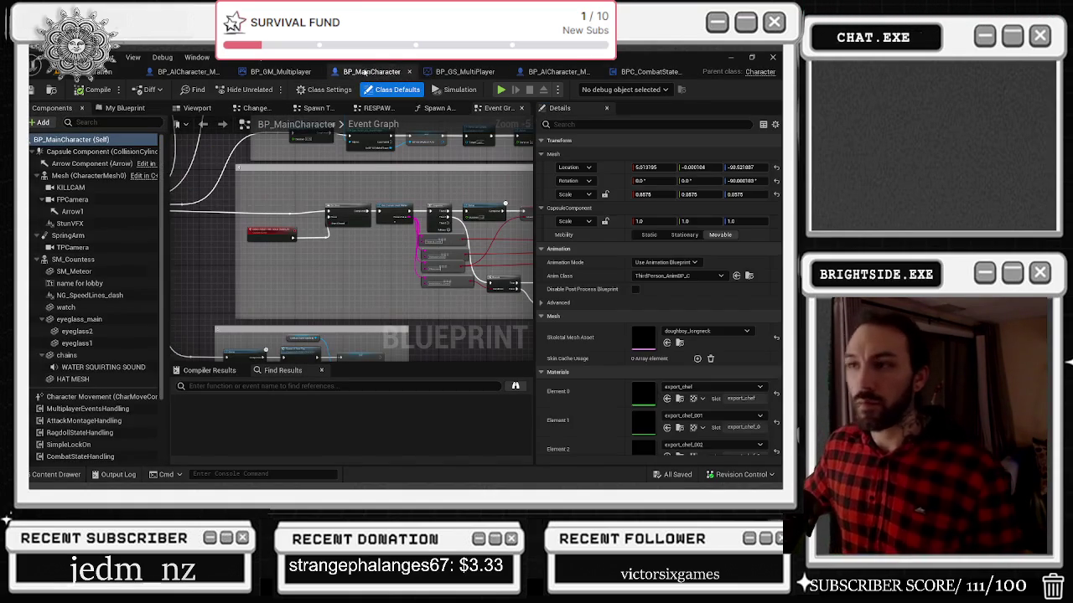
{"action": "left_click", "coordinate": [175, 70]}
{"action": "left_click", "coordinate": [186, 71]}
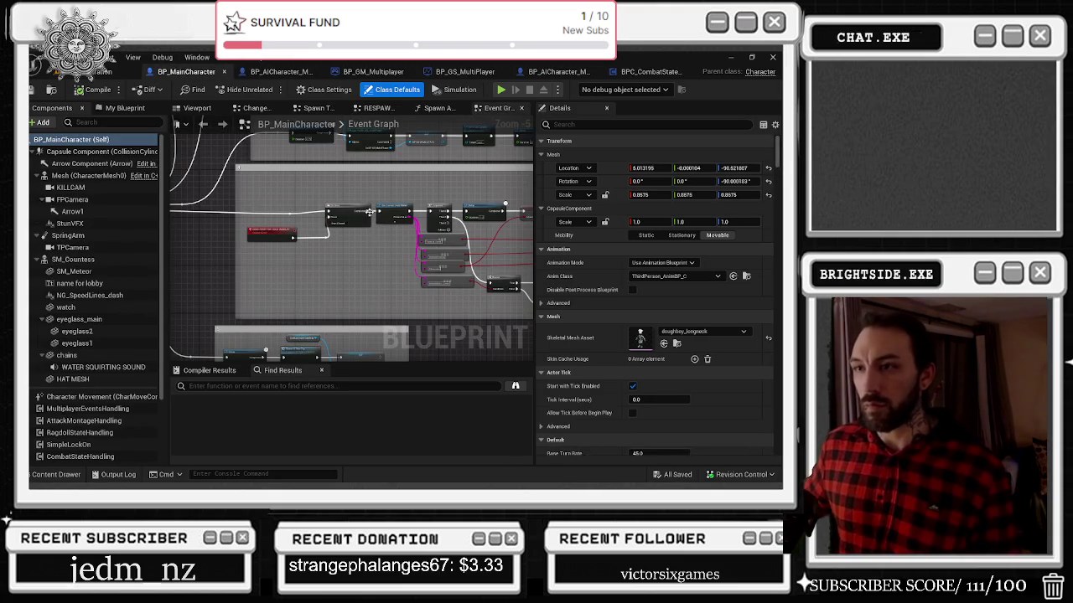
{"action": "scroll", "coordinate": [343, 220], "scroll_direction": "up", "scroll_amount": 1}
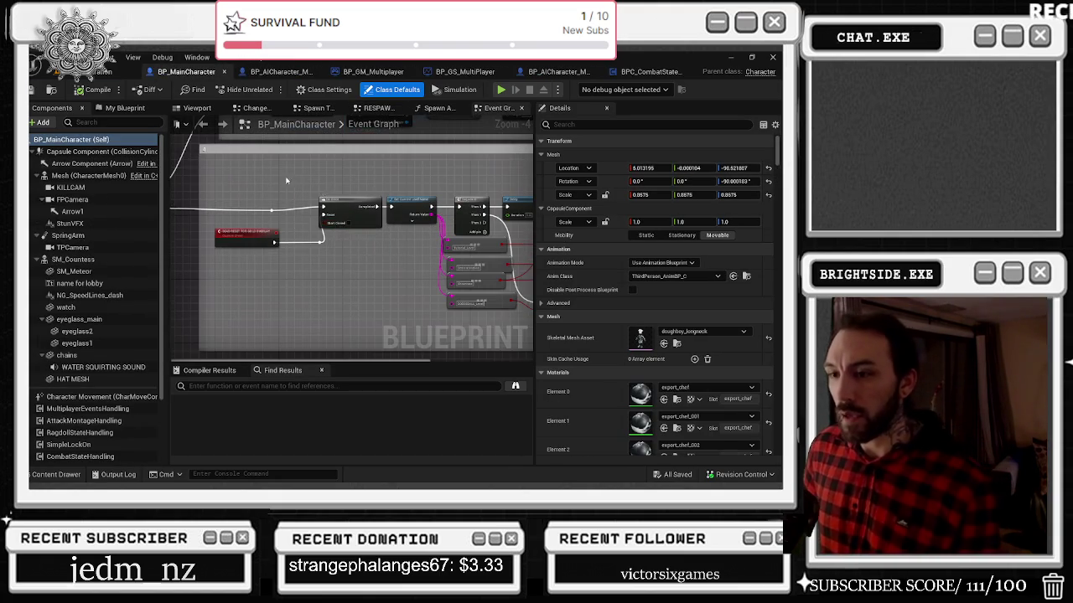
{"action": "mouse_move", "coordinate": [374, 225]}
{"action": "left_mouse_down"}
{"action": "mouse_move", "coordinate": [360, 222]}
{"action": "mouse_move", "coordinate": [374, 224]}
{"action": "left_mouse_up"}
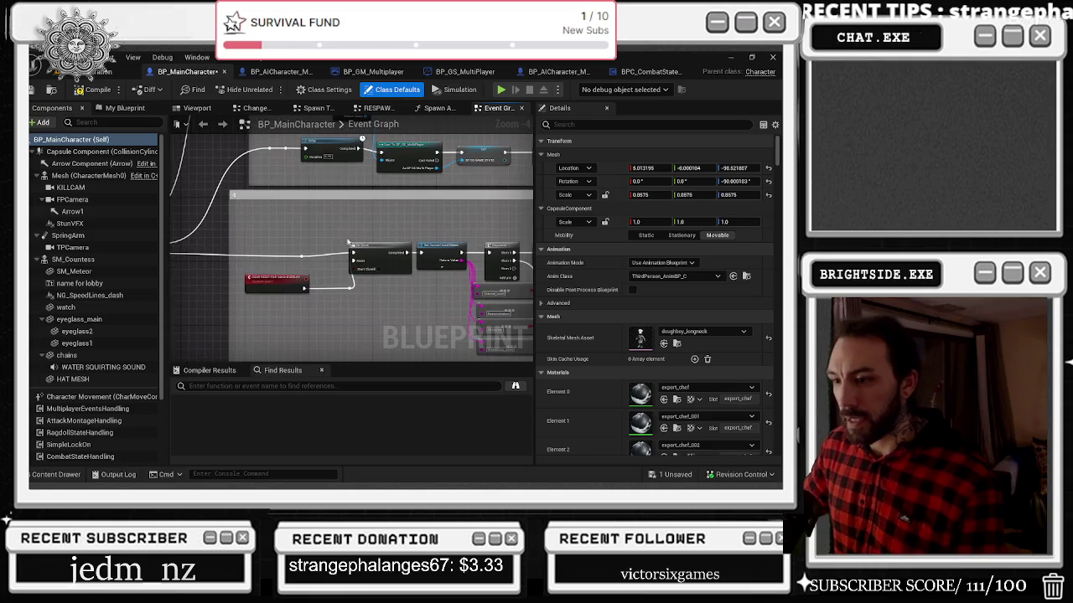
{"action": "left_click", "coordinate": [352, 252], "text": "alt"}
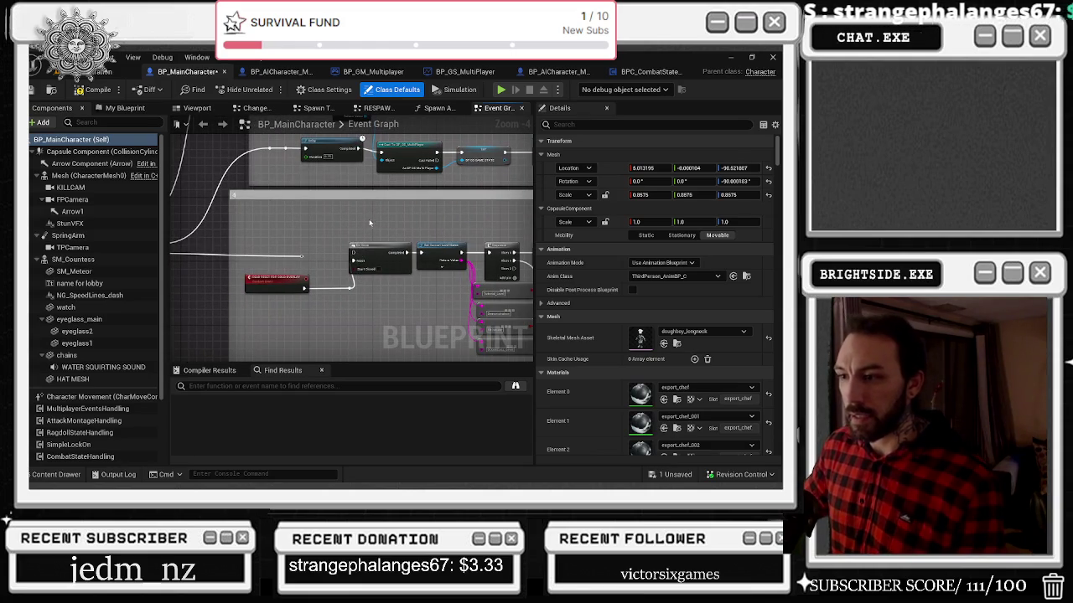
Step: Compile BP_MainCharacter, save it with Save Selected, and go back to the level
{"action": "left_click", "coordinate": [80, 90]}
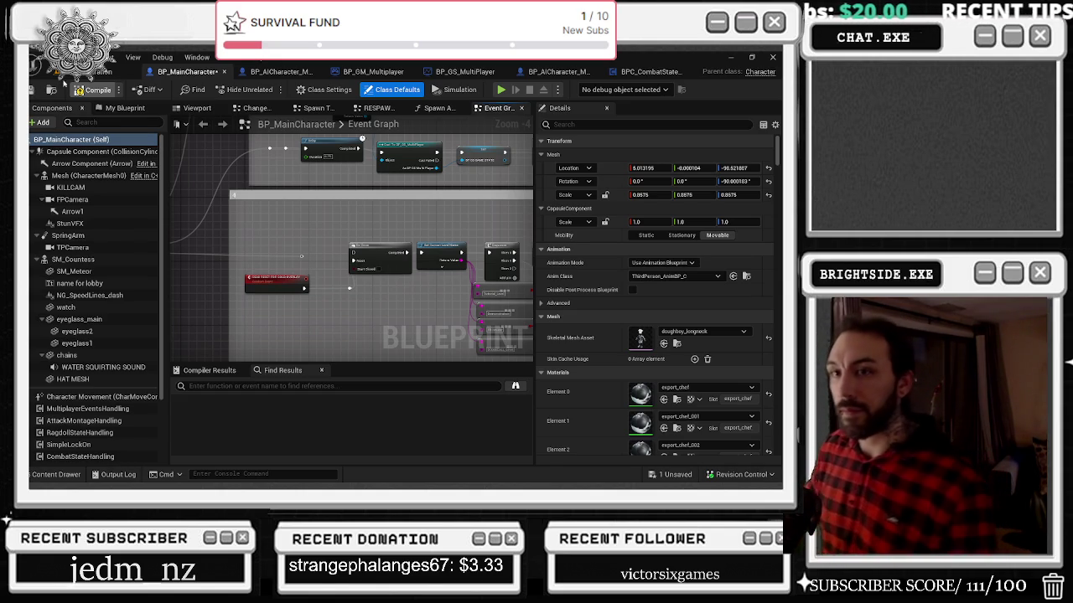
{"action": "key", "text": "ctrl+shift+s"}
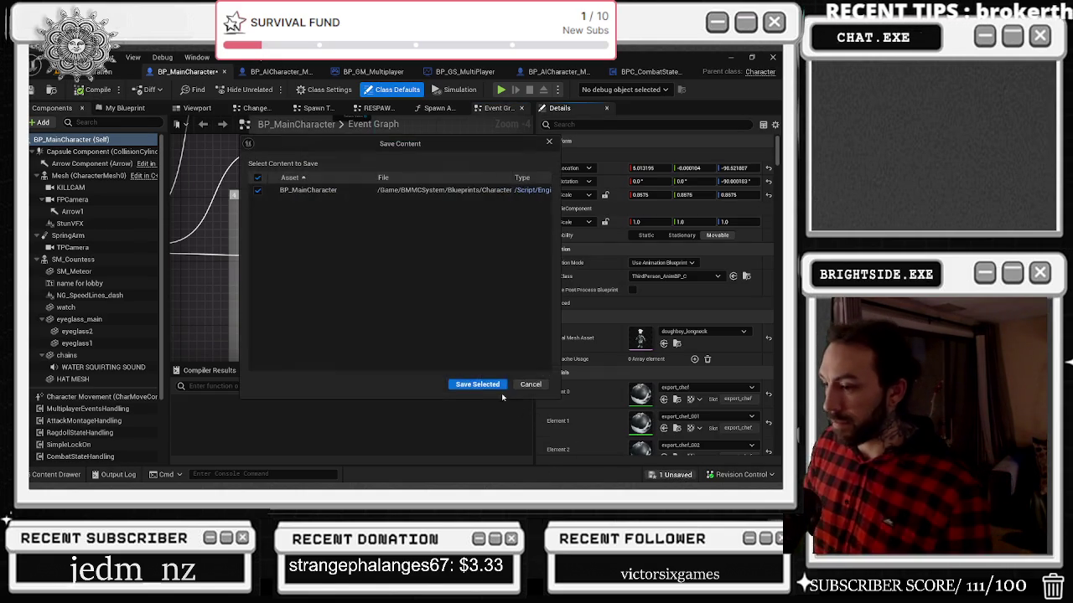
{"action": "left_click", "coordinate": [482, 385]}
{"action": "left_click", "coordinate": [92, 71]}
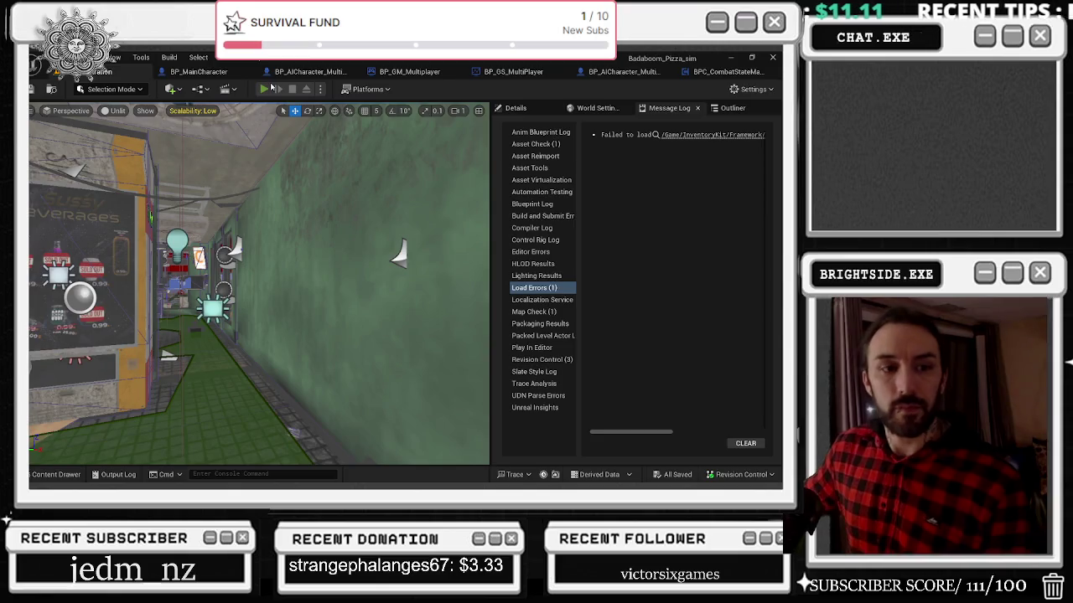
Step: Run four Play-In-Editor sessions, walking around and stopping each with Esc
{"action": "left_click", "coordinate": [263, 88]}
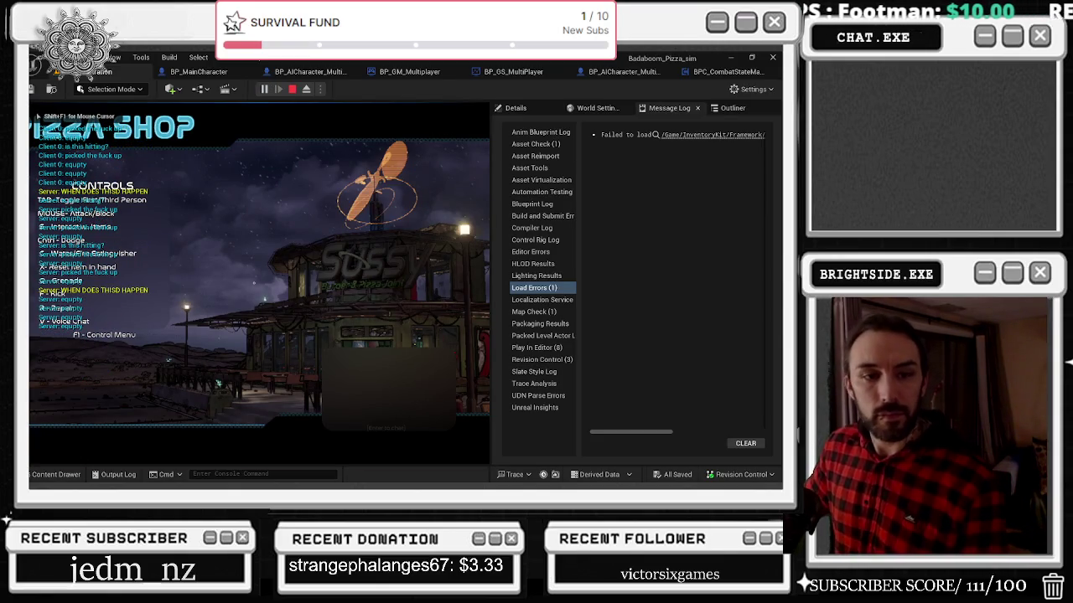
{"action": "key", "text": "shift+F1"}
{"action": "left_click", "coordinate": [282, 243]}
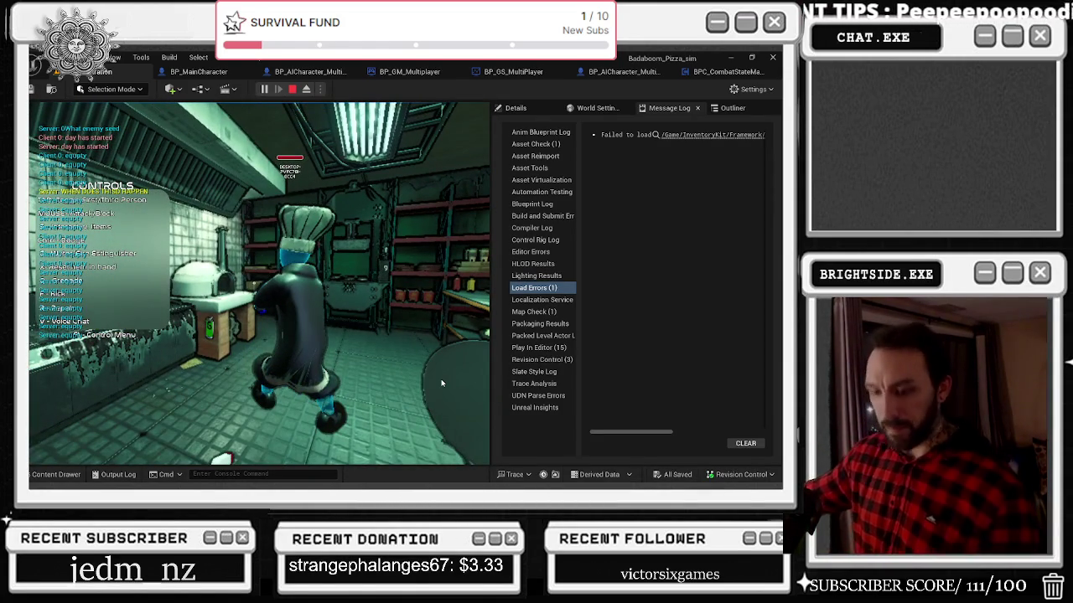
{"action": "key", "text": "Escape"}
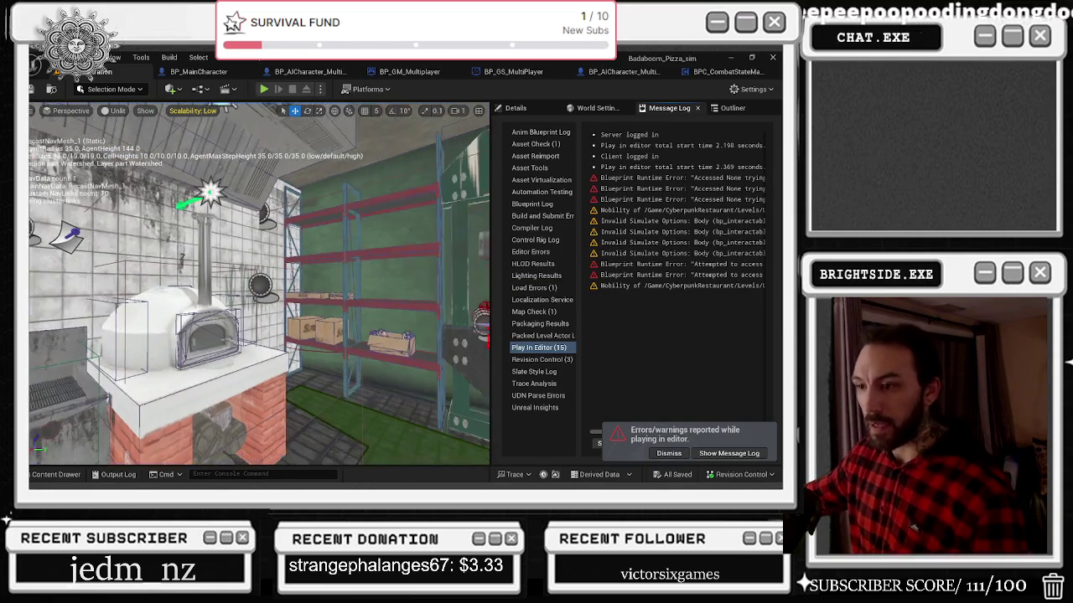
{"action": "key", "text": "alt+p"}
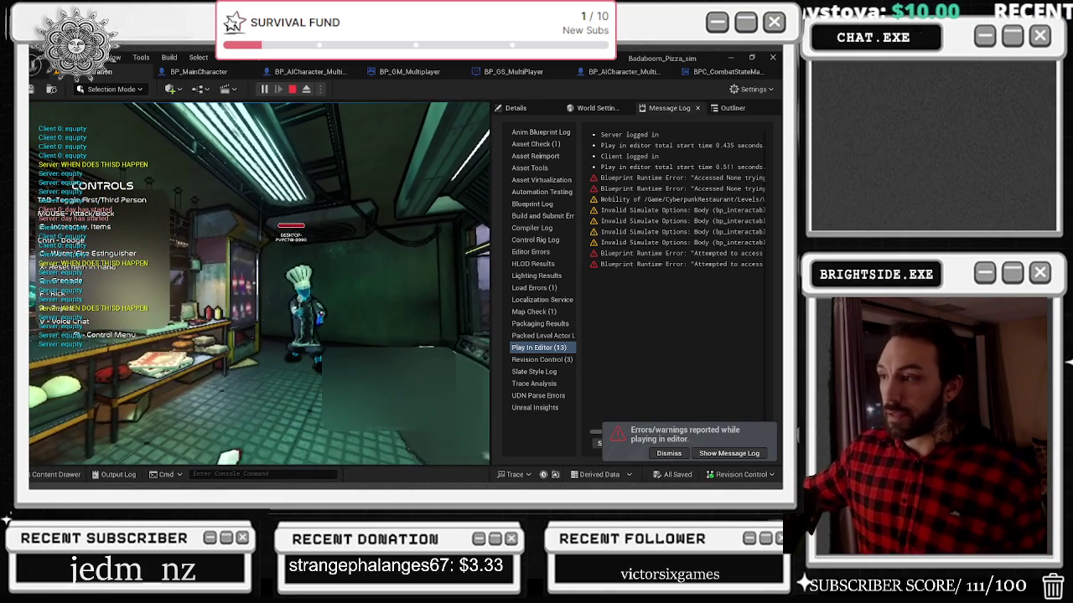
{"action": "key", "text": "Escape"}
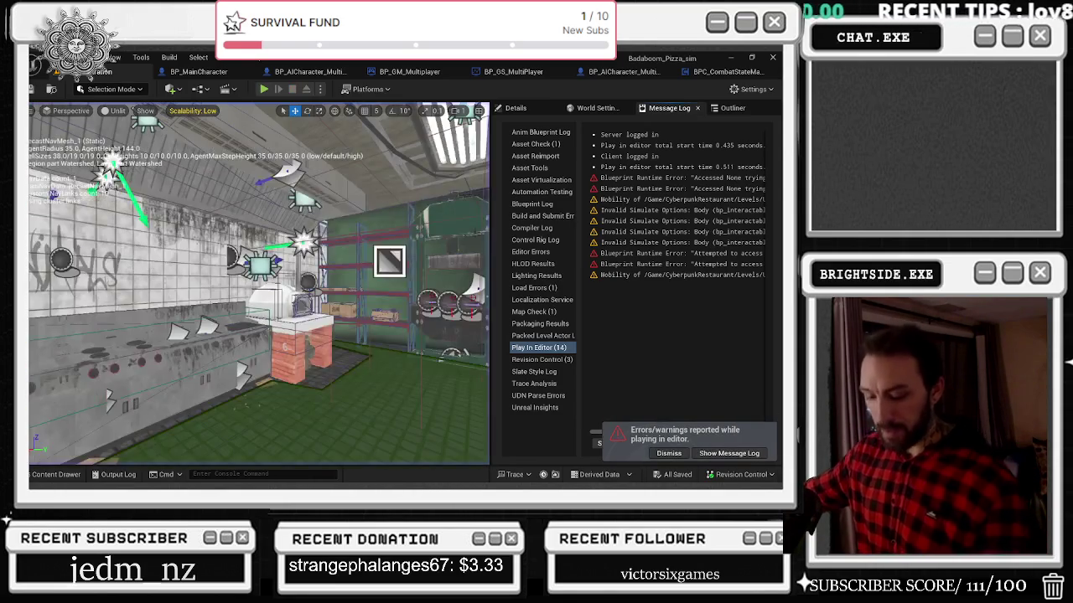
{"action": "key", "text": "alt+p"}
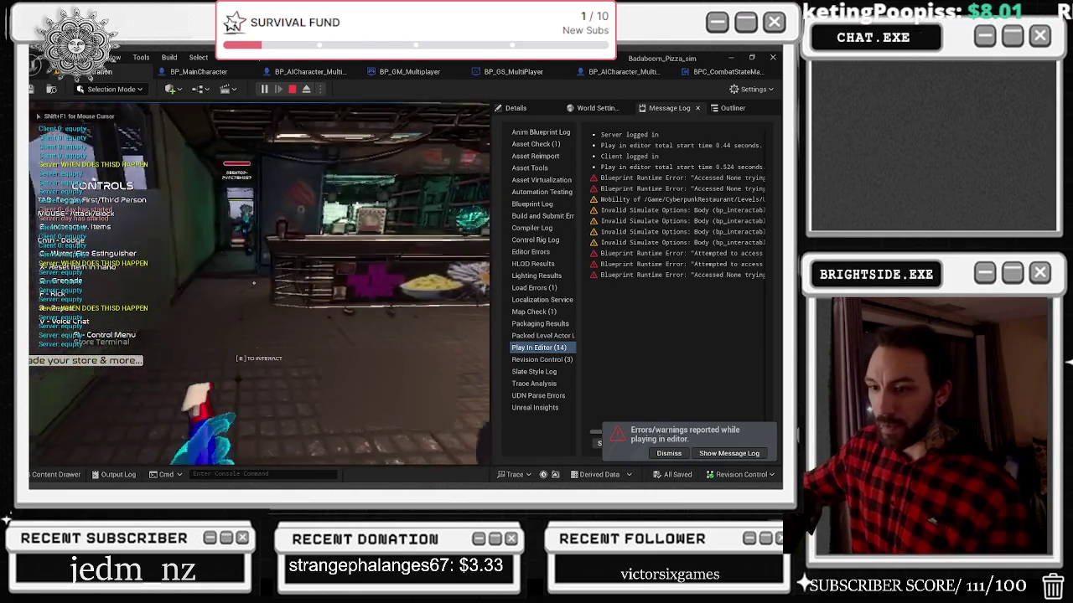
{"action": "key", "text": "Escape"}
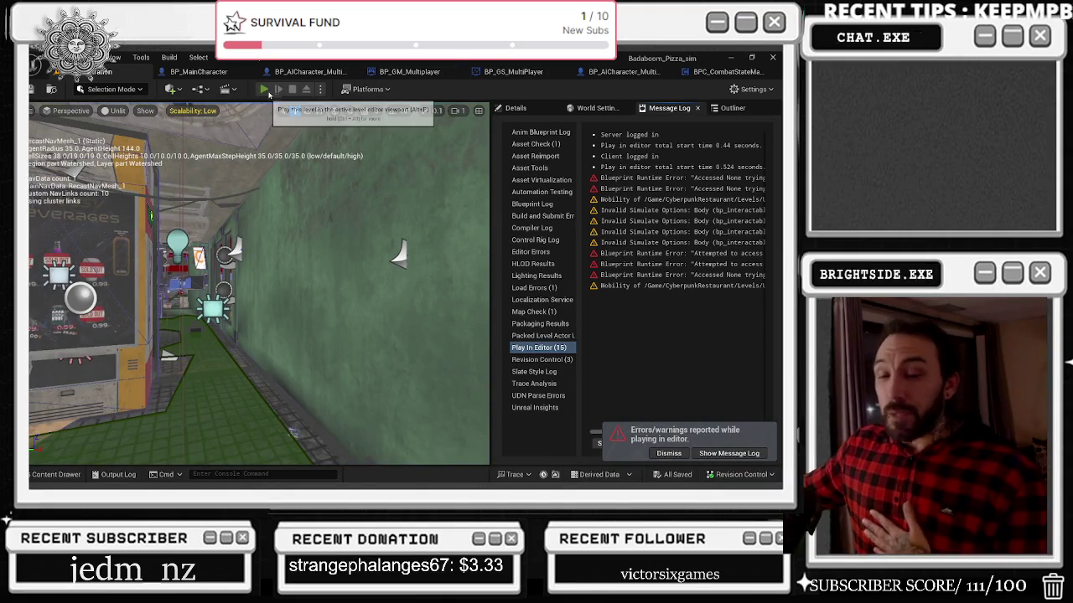
{"action": "left_click", "coordinate": [264, 89]}
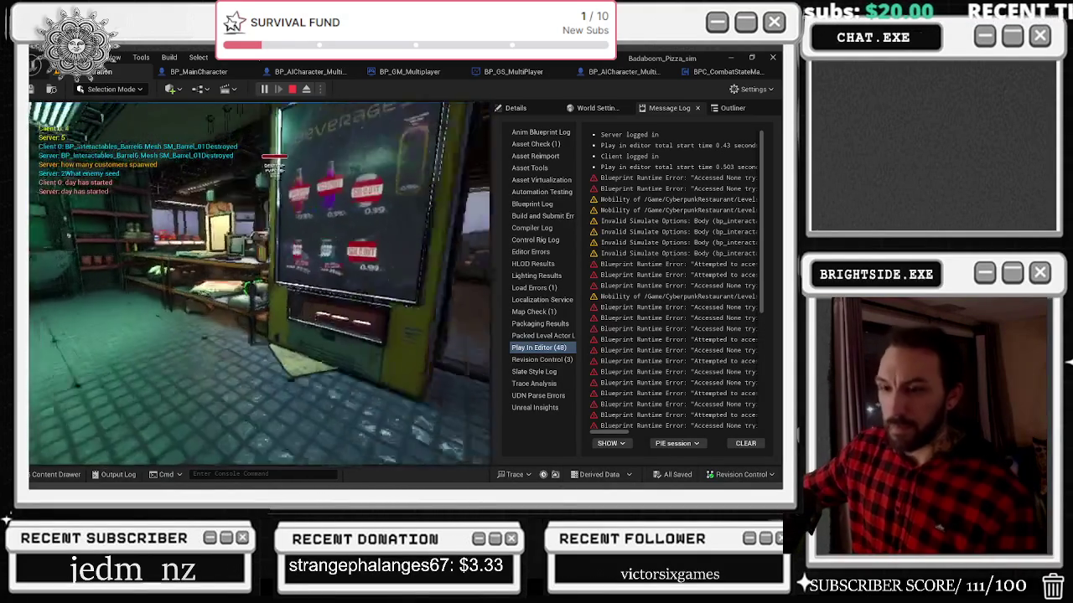
{"action": "key", "text": "Escape"}
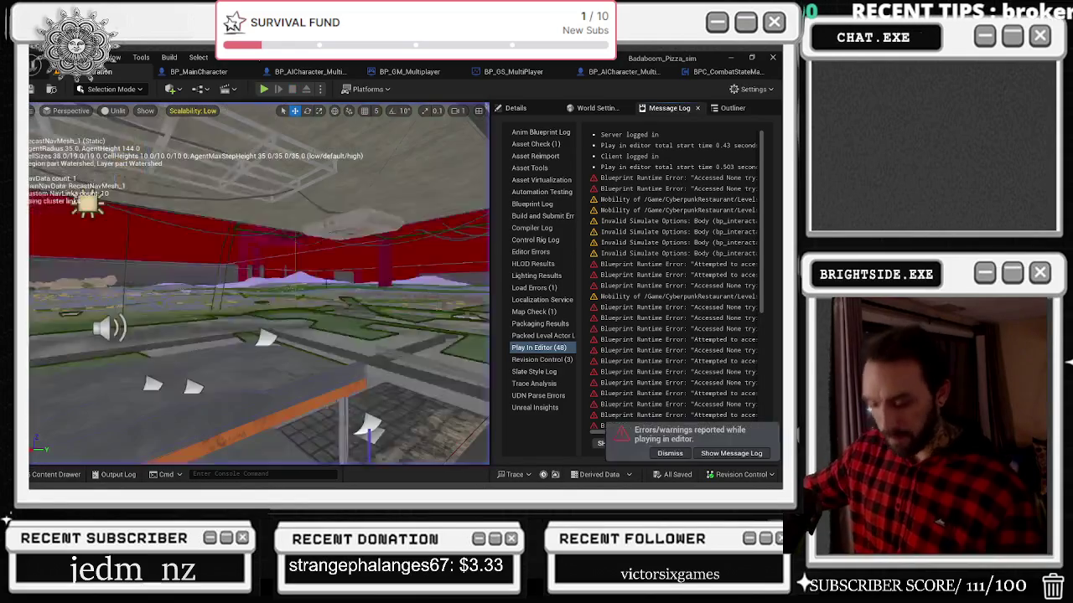
Step: Run two more Play-In-Editor tests, capturing the mouse in the game view, stopping each
{"action": "key", "text": "alt+p"}
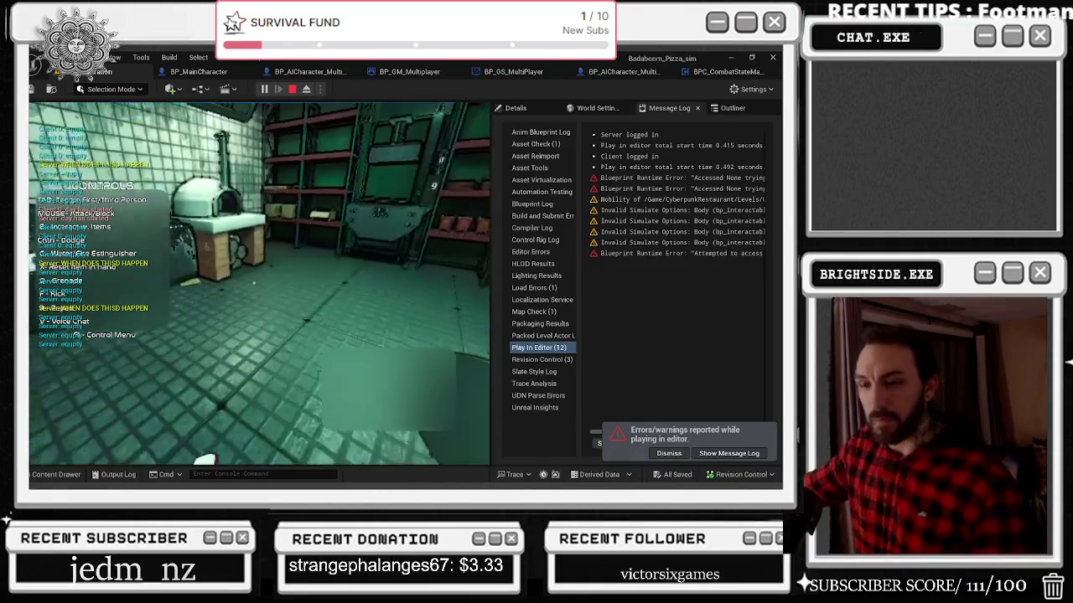
{"action": "key", "text": "Escape"}
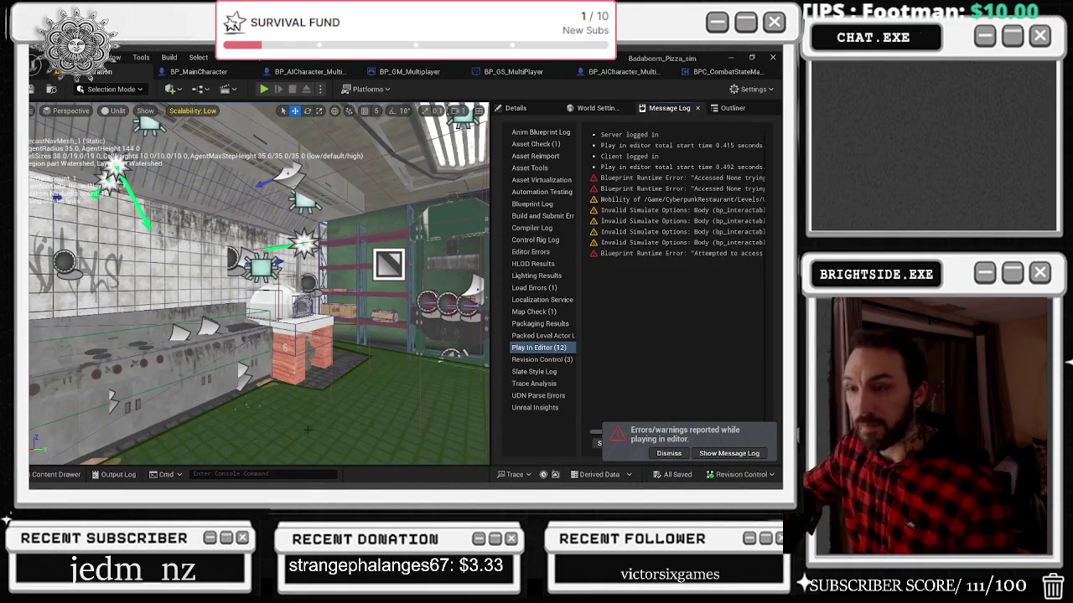
{"action": "key", "text": "alt+p"}
{"action": "key", "text": "alt+Tab"}
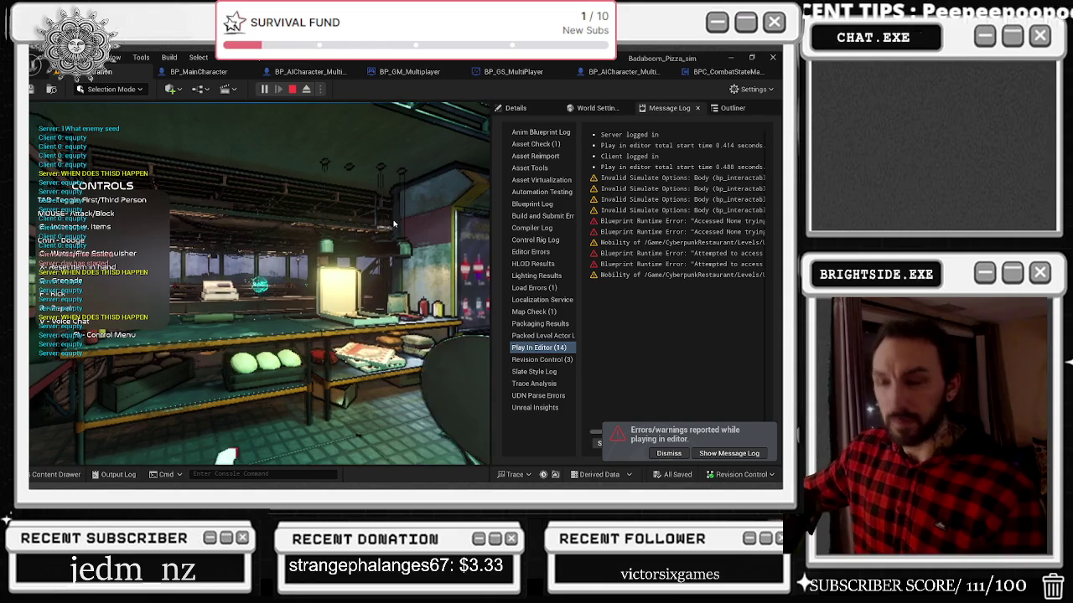
{"action": "left_click", "coordinate": [393, 224]}
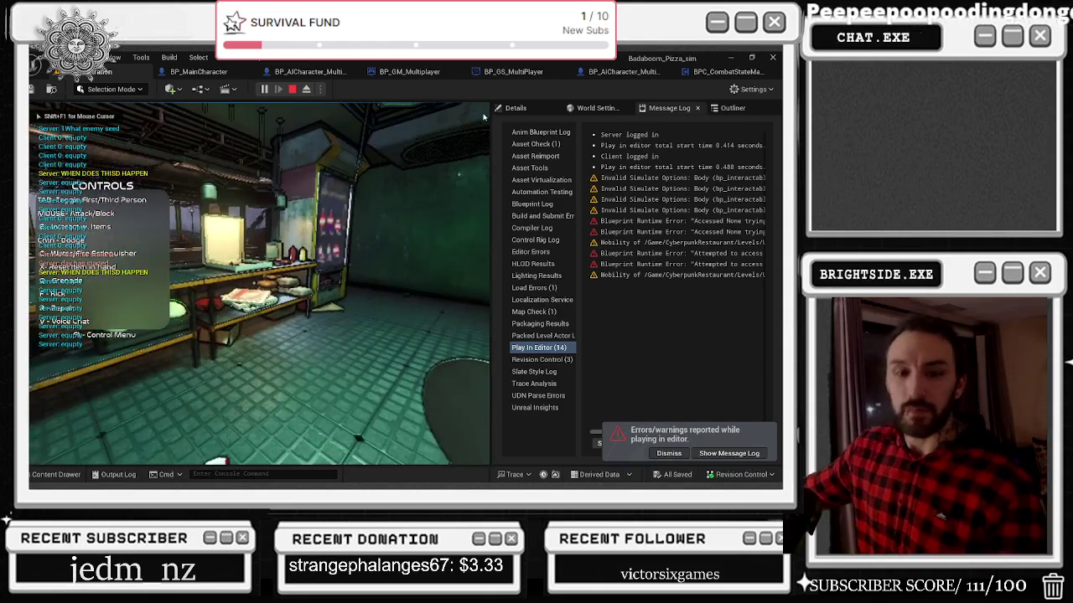
{"action": "key", "text": "Escape"}
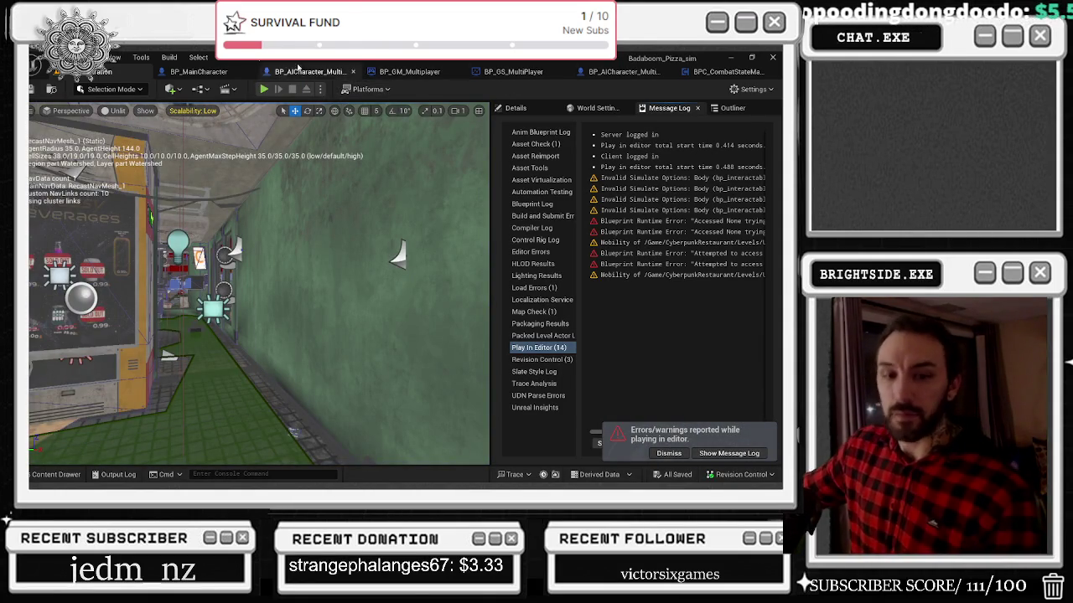
Step: Play-test the level twice more, then return to the BP_MainCharacter blueprint
{"action": "left_click", "coordinate": [263, 89]}
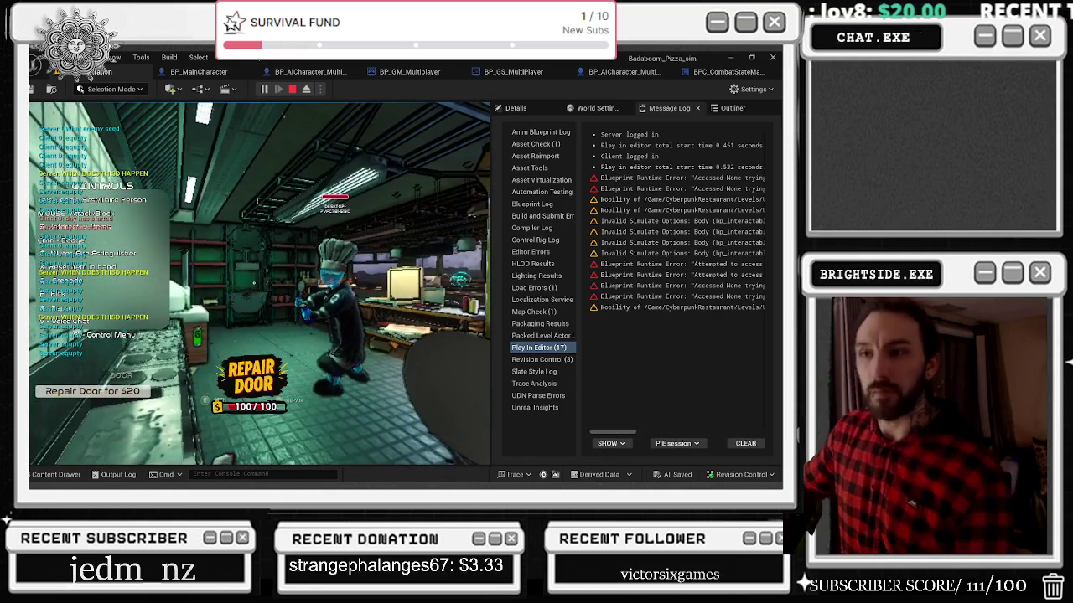
{"action": "key", "text": "Escape"}
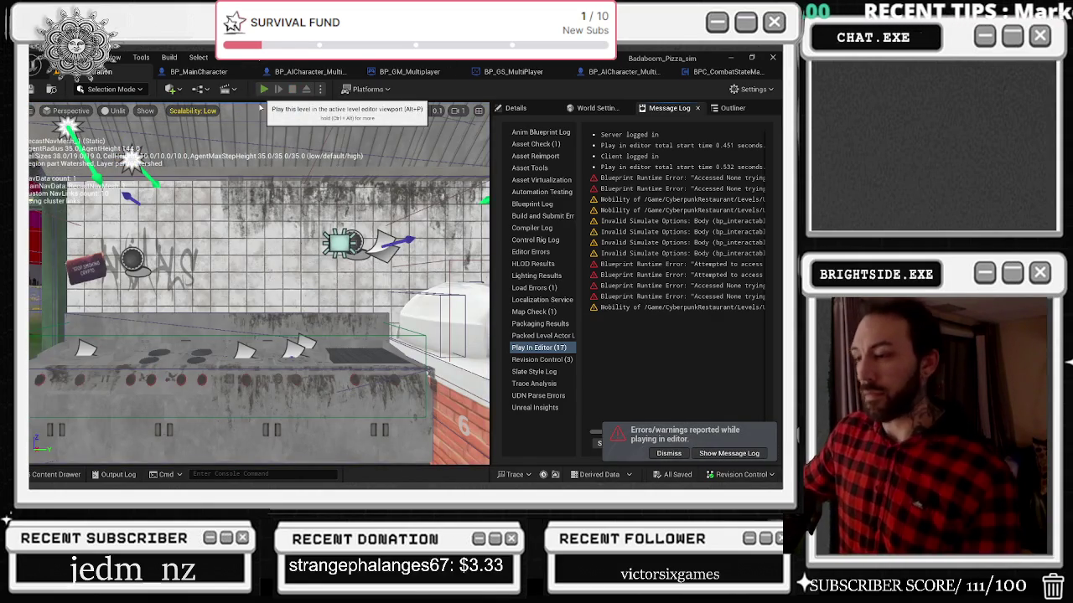
{"action": "left_click", "coordinate": [263, 91]}
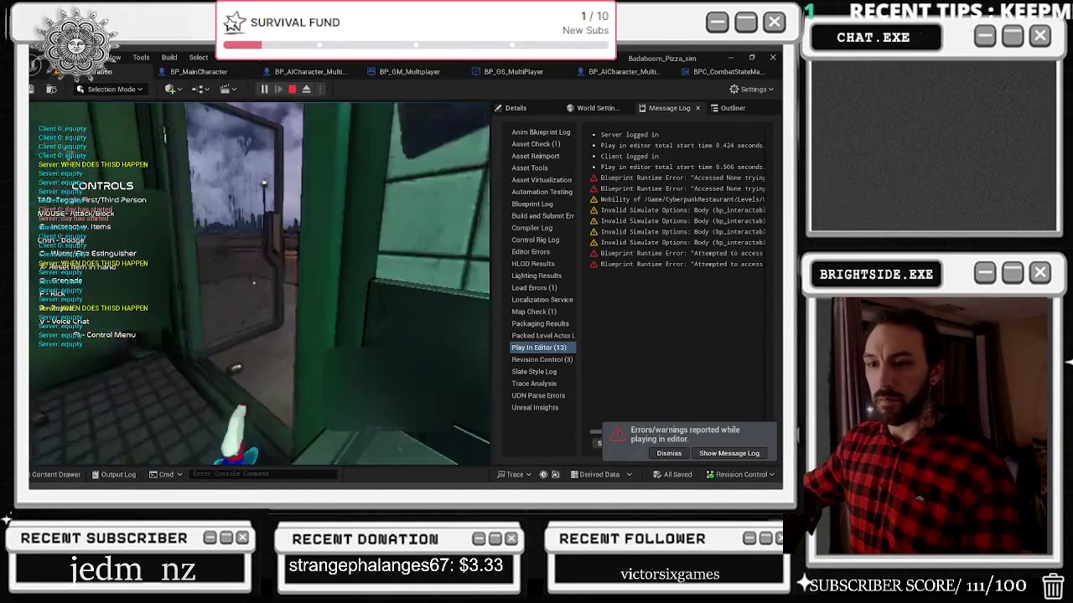
{"action": "key", "text": "Escape"}
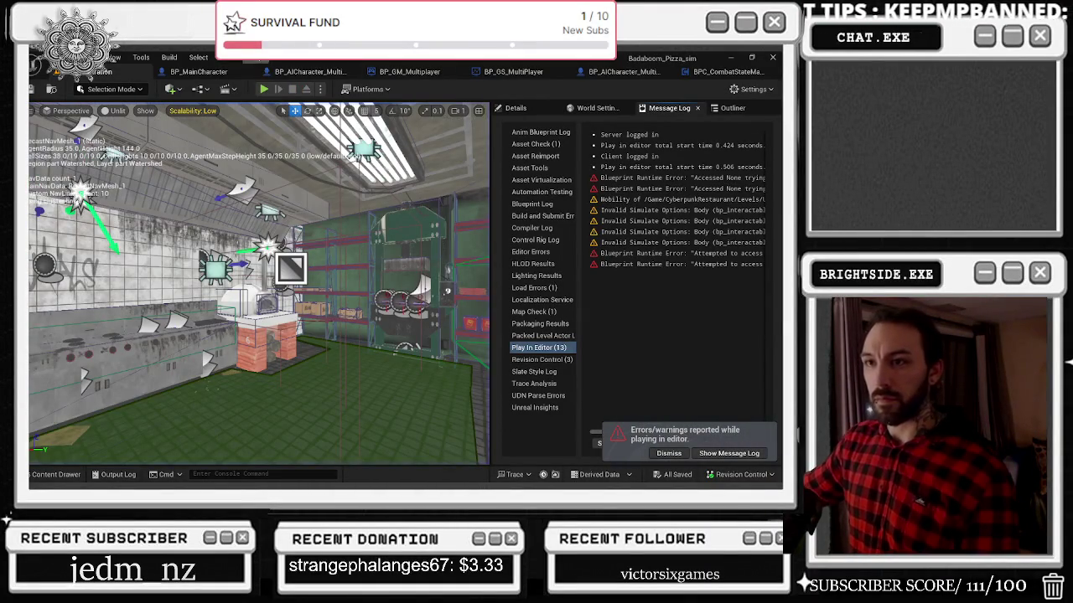
{"action": "left_click", "coordinate": [199, 72]}
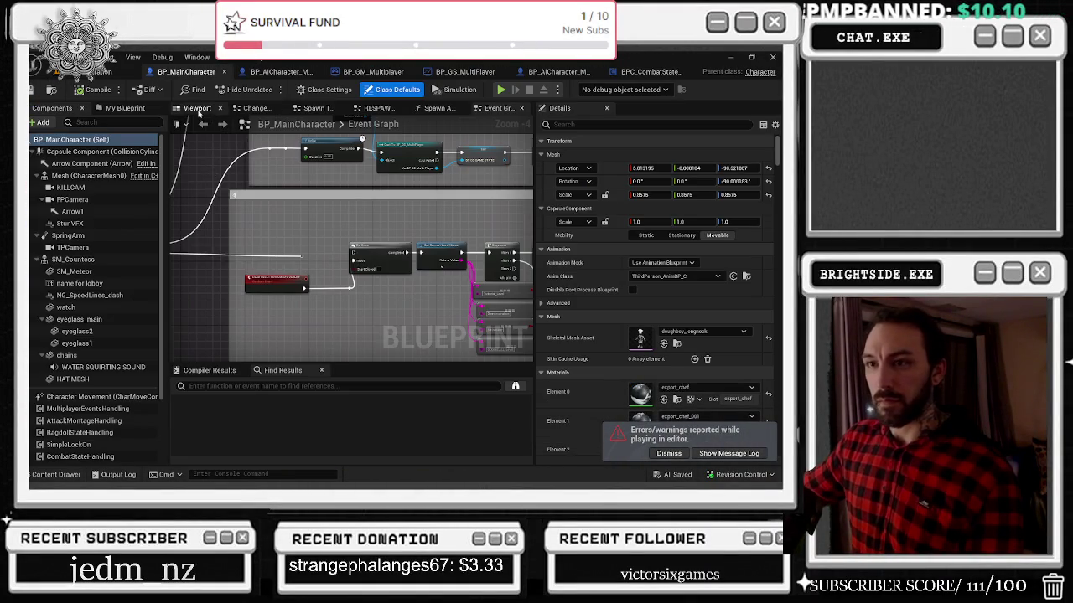
Step: Set the SpringArm's Location X to 0.0 in BP_MainCharacter's Details panel
{"action": "left_click", "coordinate": [198, 108]}
{"action": "left_click", "coordinate": [109, 234]}
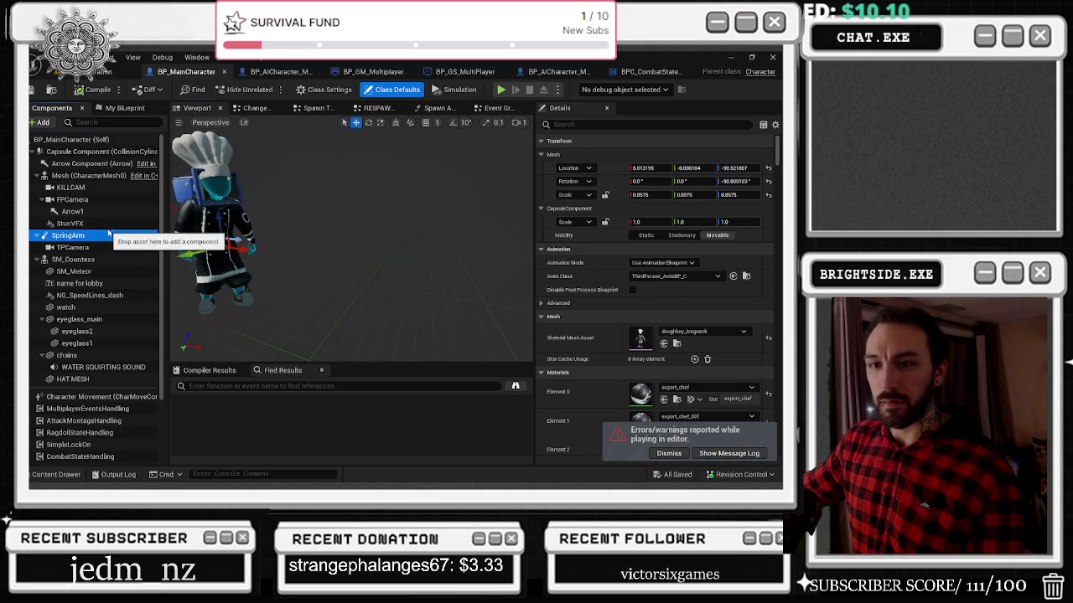
{"action": "left_click_drag", "start_coordinate": [250, 247], "coordinate": [240, 248]}
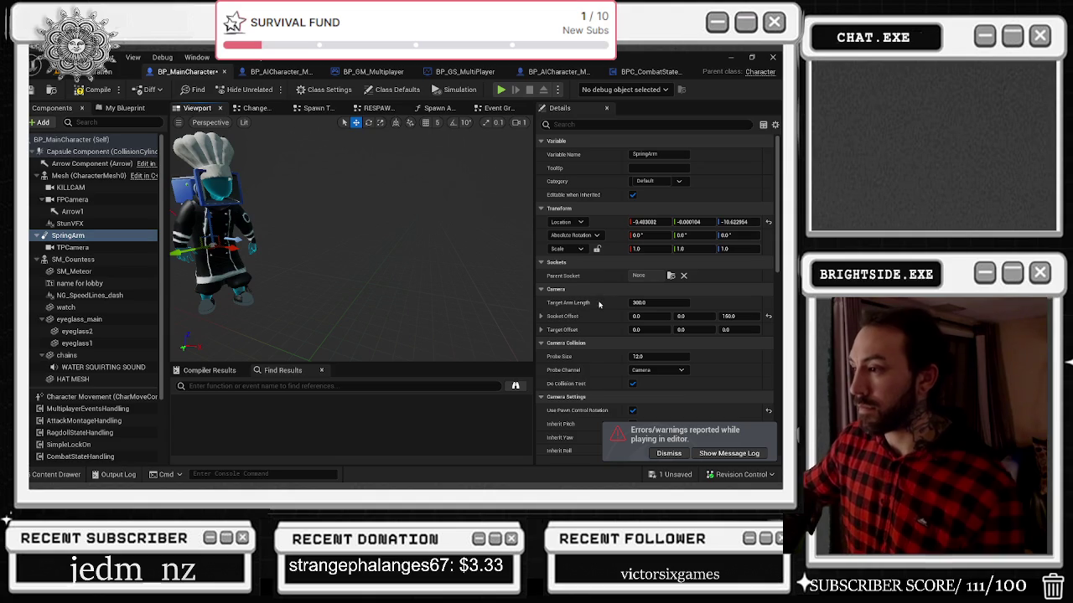
{"action": "key", "text": "ctrl+z"}
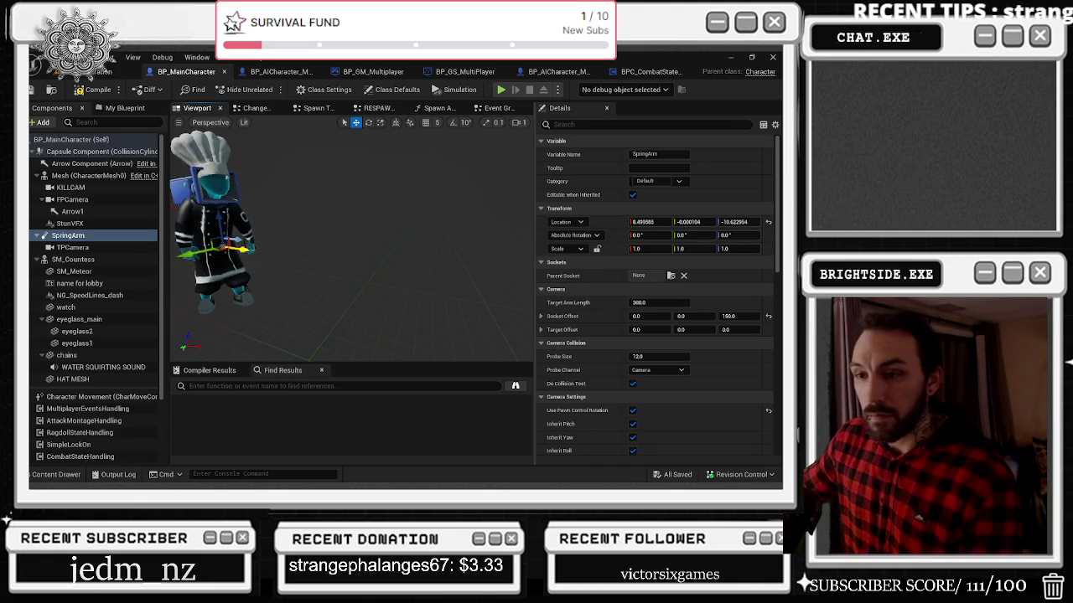
{"action": "left_click_drag", "start_coordinate": [243, 249], "coordinate": [238, 249]}
{"action": "left_click", "coordinate": [648, 222]}
{"action": "type", "text": "0"}
{"action": "key", "text": "Return"}
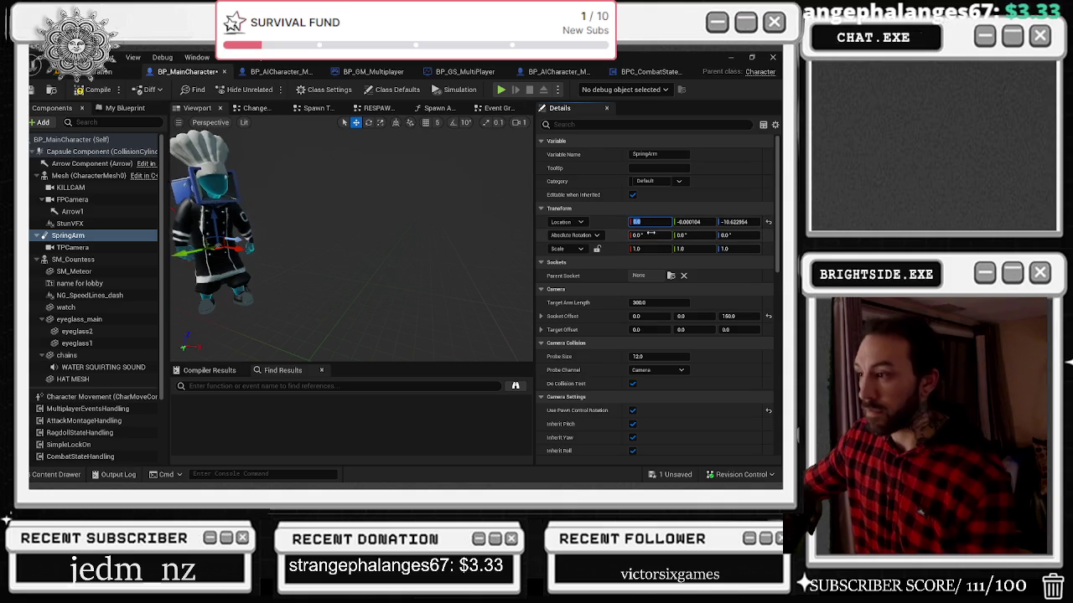
{"action": "left_click", "coordinate": [327, 209]}
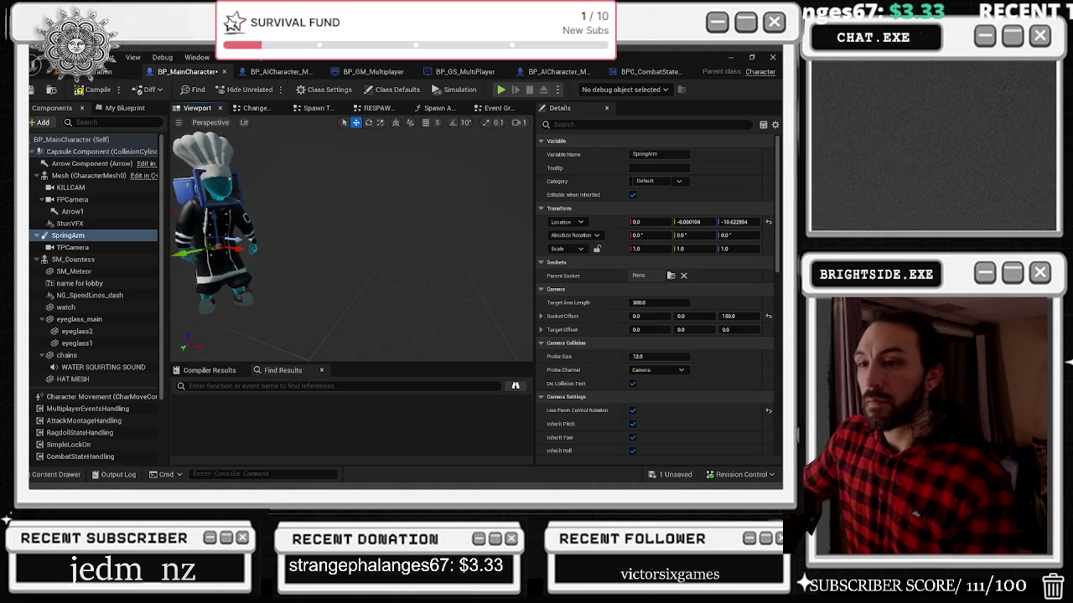
{"action": "left_click", "coordinate": [72, 199]}
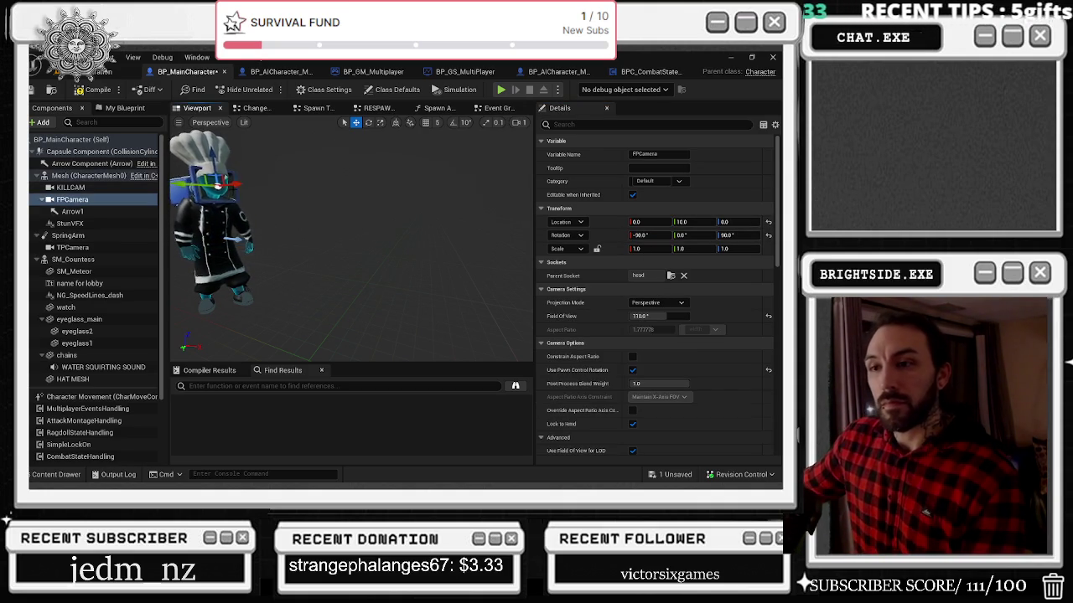
Step: Position the FPCamera at Y 7.74, Z -8.0 and compile BP_MainCharacter
{"action": "left_click_drag", "start_coordinate": [242, 188], "coordinate": [249, 182]}
{"action": "key", "text": "ctrl+z"}
{"action": "key", "text": "f"}
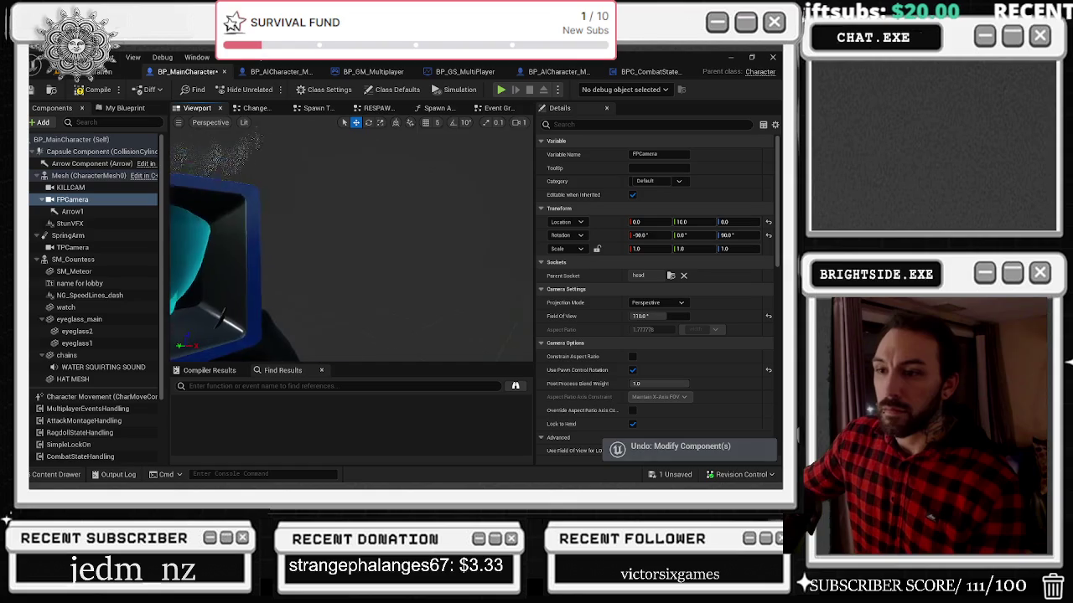
{"action": "mouse_move", "coordinate": [439, 237]}
{"action": "left_mouse_down"}
{"action": "mouse_move", "coordinate": [490, 238]}
{"action": "mouse_move", "coordinate": [435, 238]}
{"action": "left_mouse_up"}
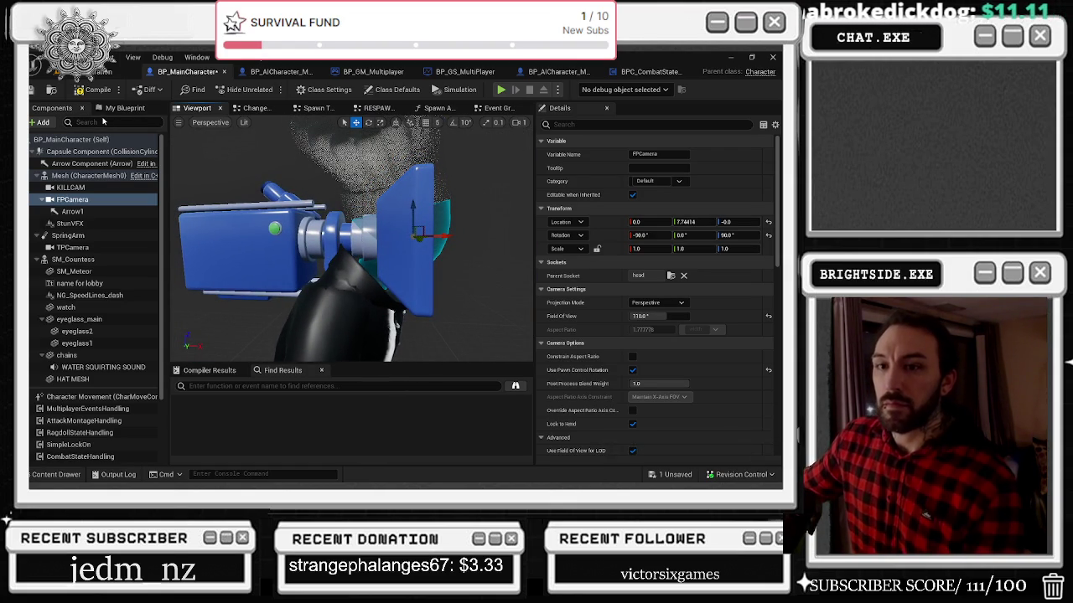
{"action": "left_click", "coordinate": [79, 94]}
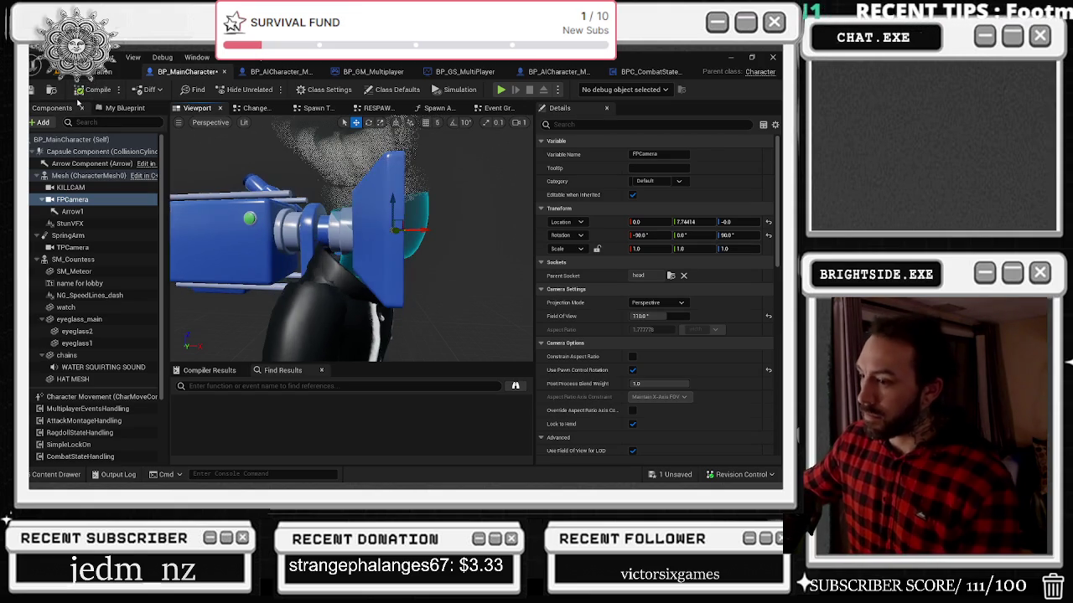
{"action": "left_click", "coordinate": [100, 71]}
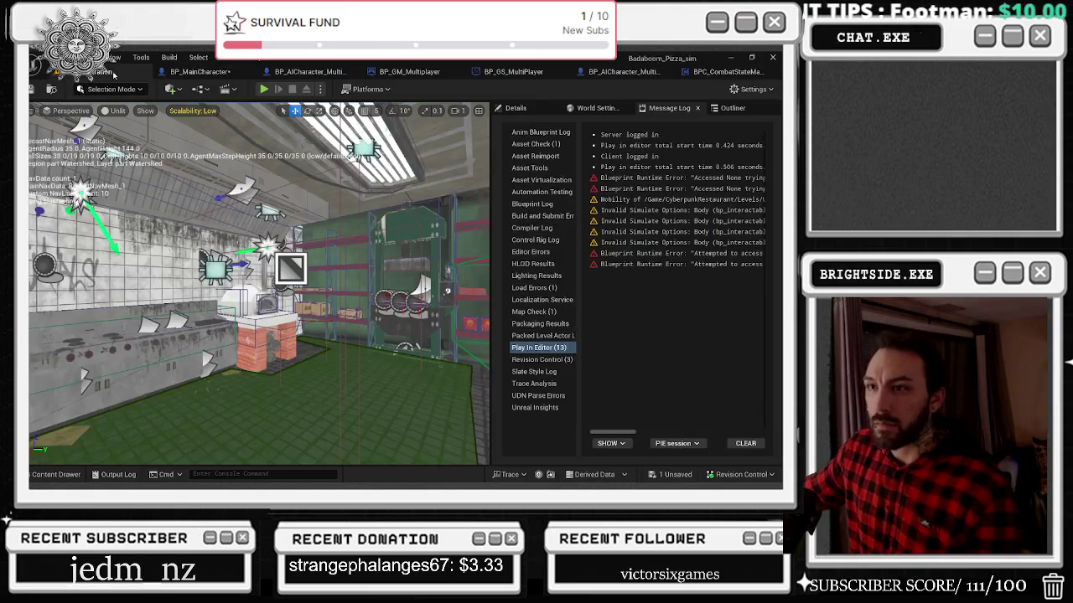
Step: Save BP_MainCharacter via Save Selected, then run and stop a Play-In-Editor test
{"action": "left_click", "coordinate": [662, 474]}
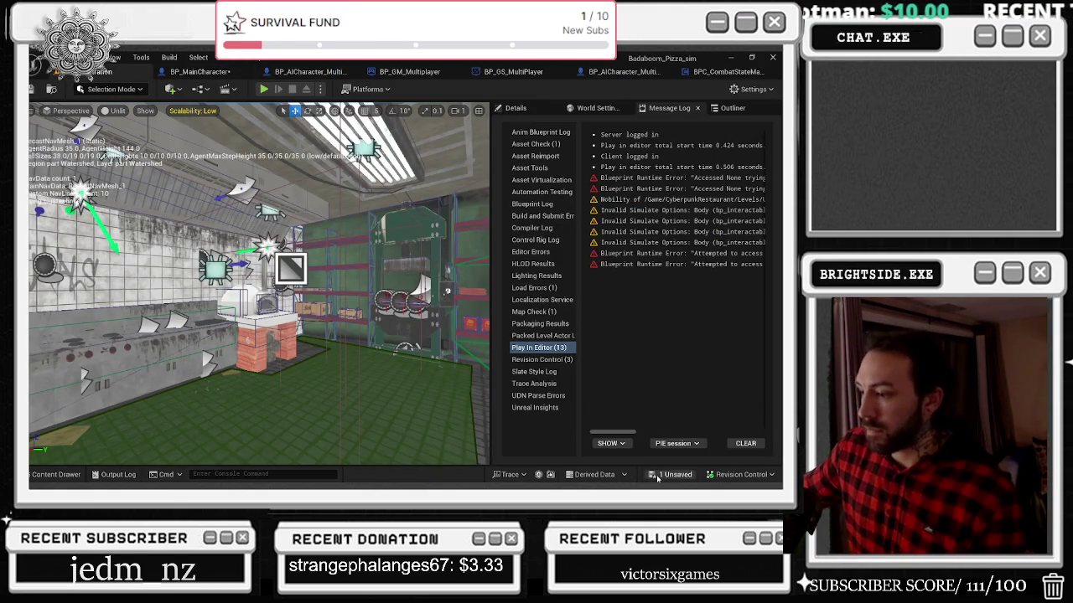
{"action": "left_click", "coordinate": [477, 386]}
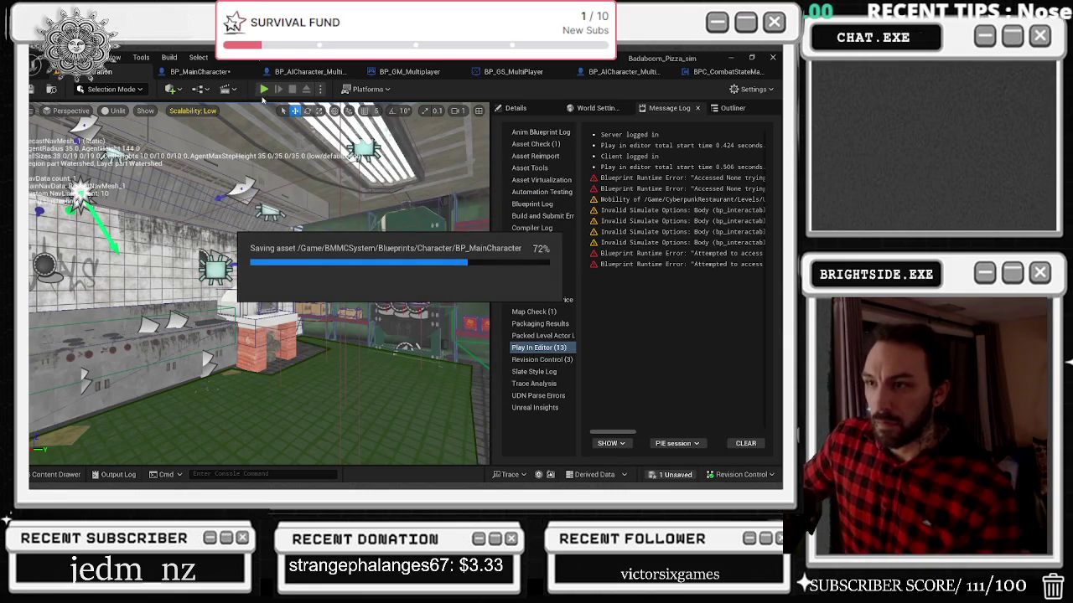
{"action": "left_click", "coordinate": [264, 90]}
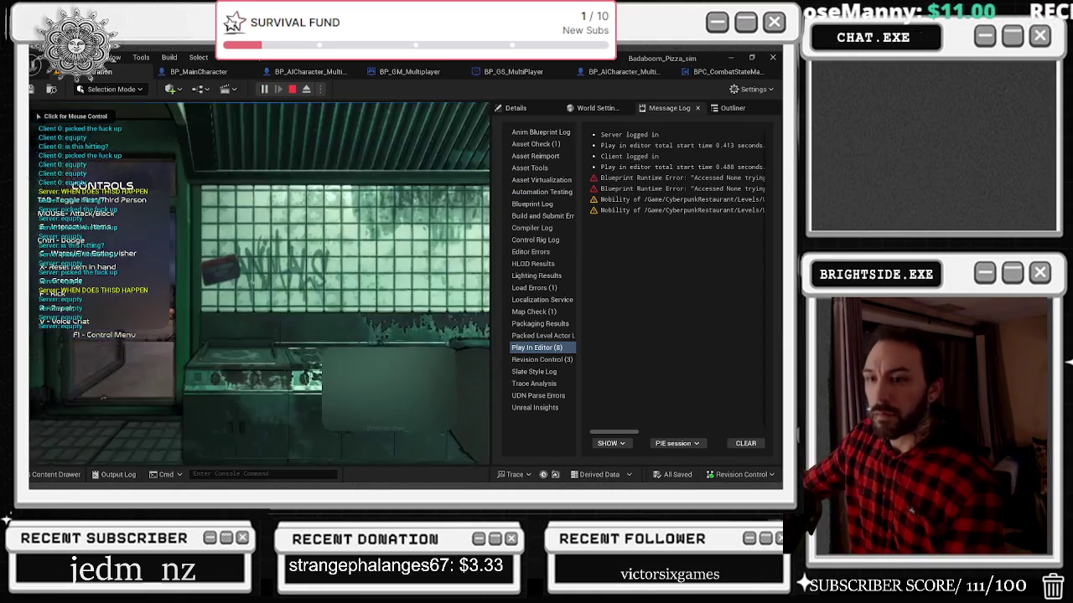
{"action": "left_click", "coordinate": [259, 283]}
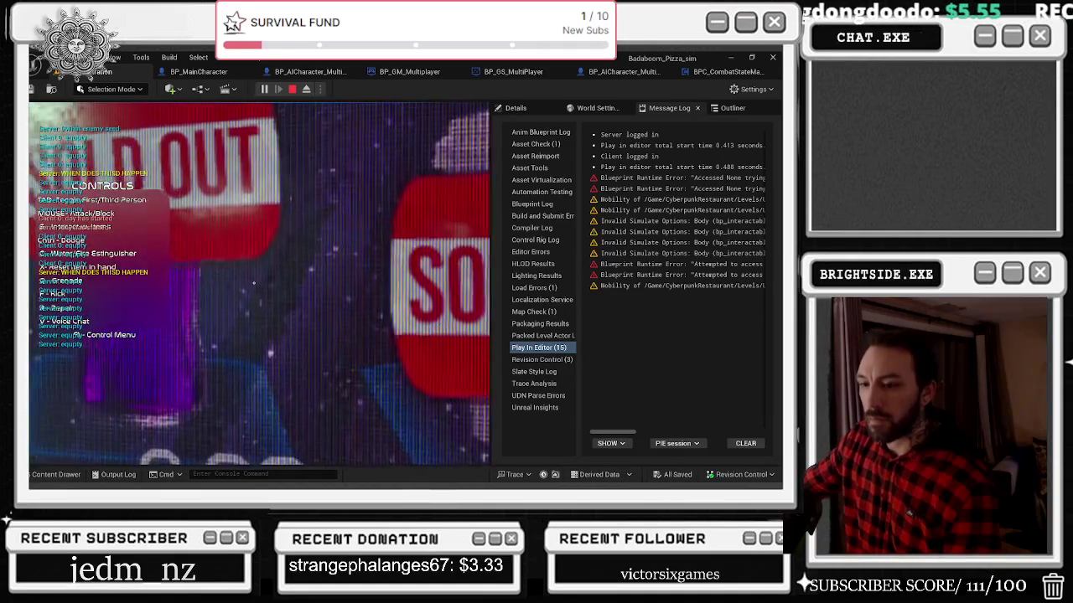
{"action": "key", "text": "Escape"}
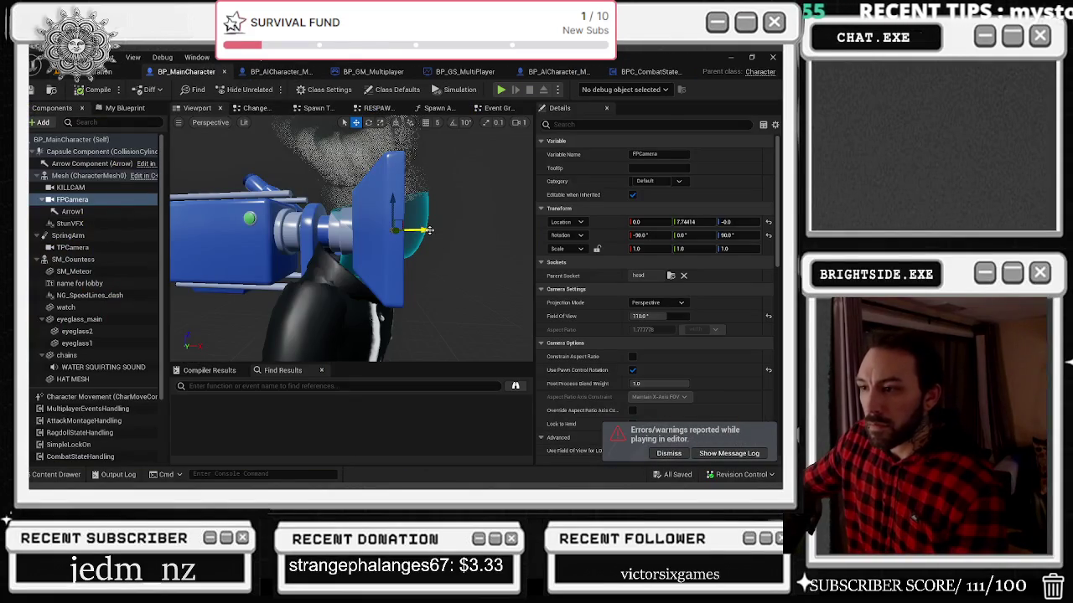
Step: Move the FPCamera to X 3.0, Y 4.06, compile and save, then start a playtest
{"action": "mouse_move", "coordinate": [428, 229]}
{"action": "left_mouse_down"}
{"action": "mouse_move", "coordinate": [385, 205]}
{"action": "mouse_move", "coordinate": [404, 224]}
{"action": "mouse_move", "coordinate": [387, 195]}
{"action": "left_mouse_up"}
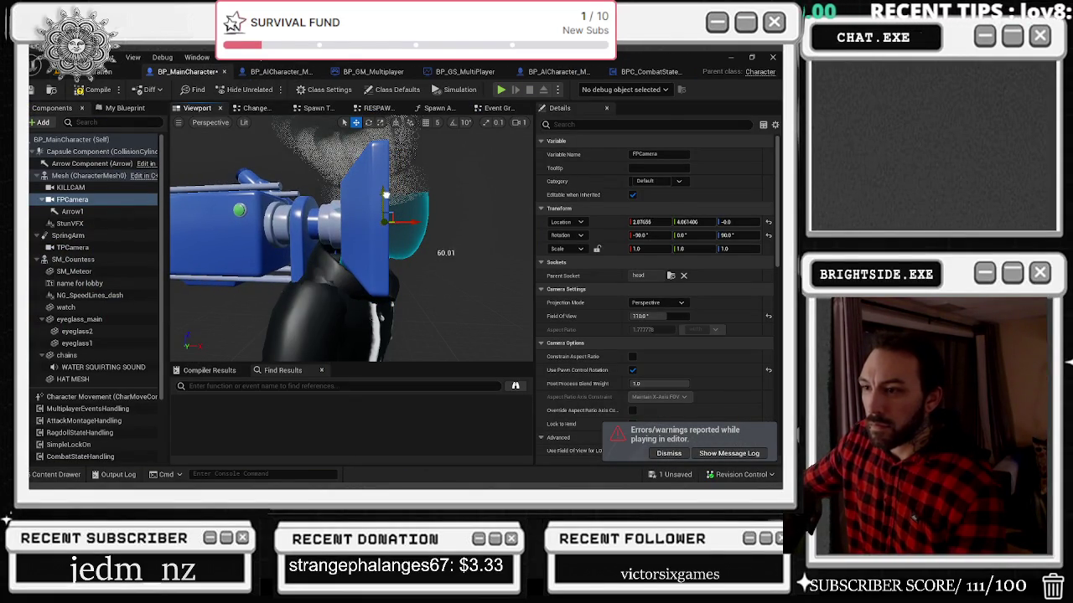
{"action": "left_click", "coordinate": [80, 91]}
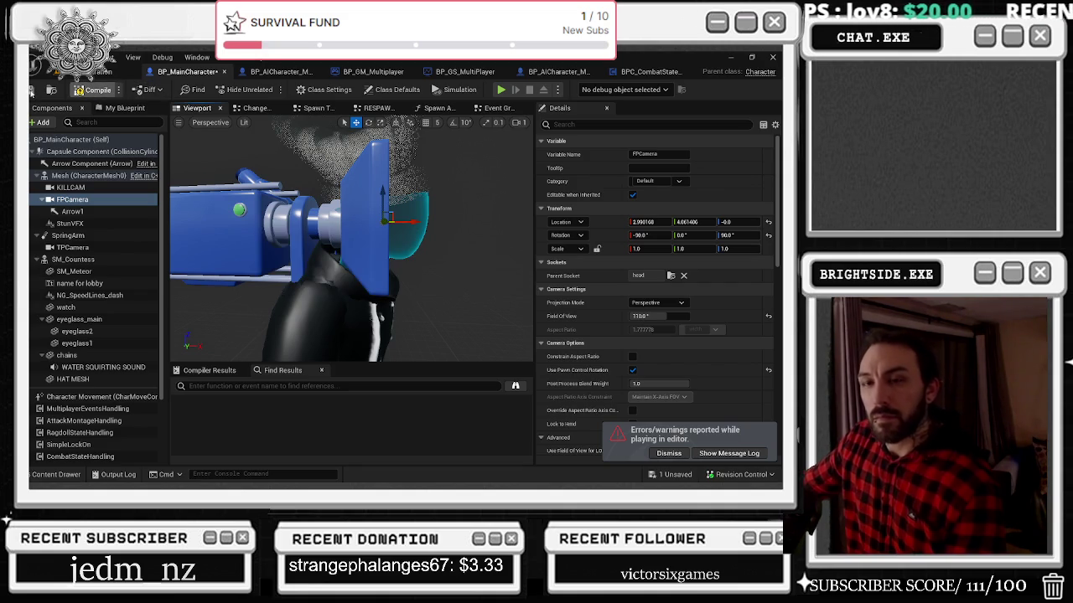
{"action": "left_click", "coordinate": [31, 91]}
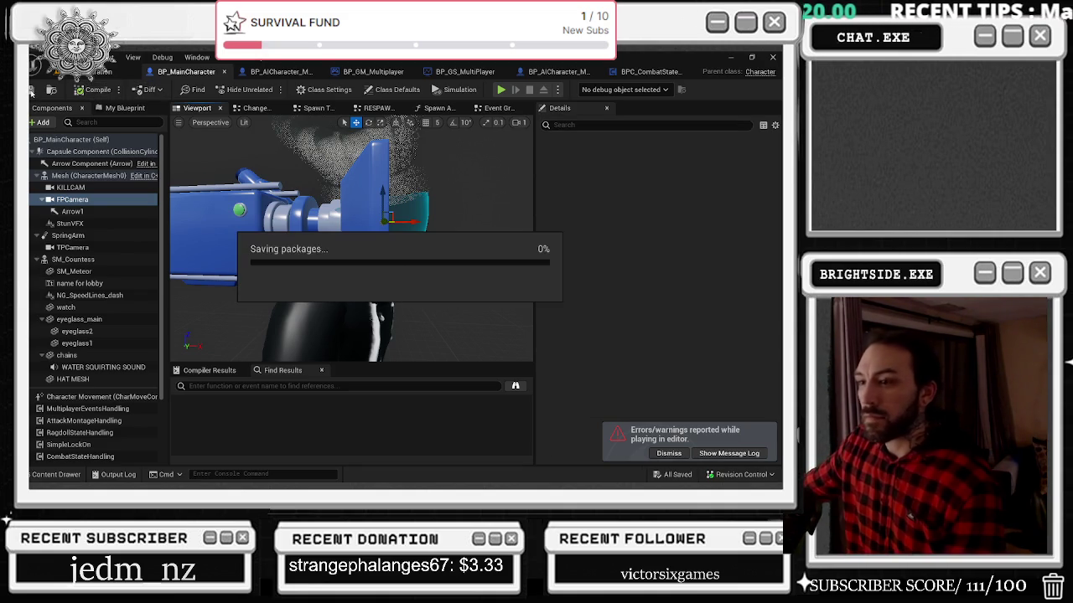
{"action": "left_click", "coordinate": [100, 72]}
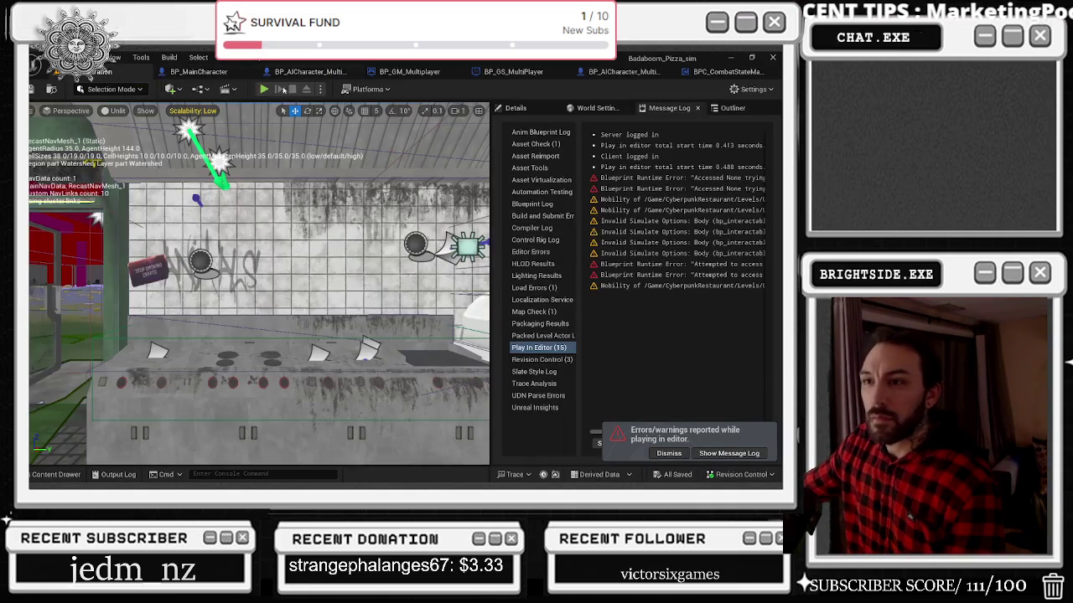
{"action": "left_click", "coordinate": [264, 89]}
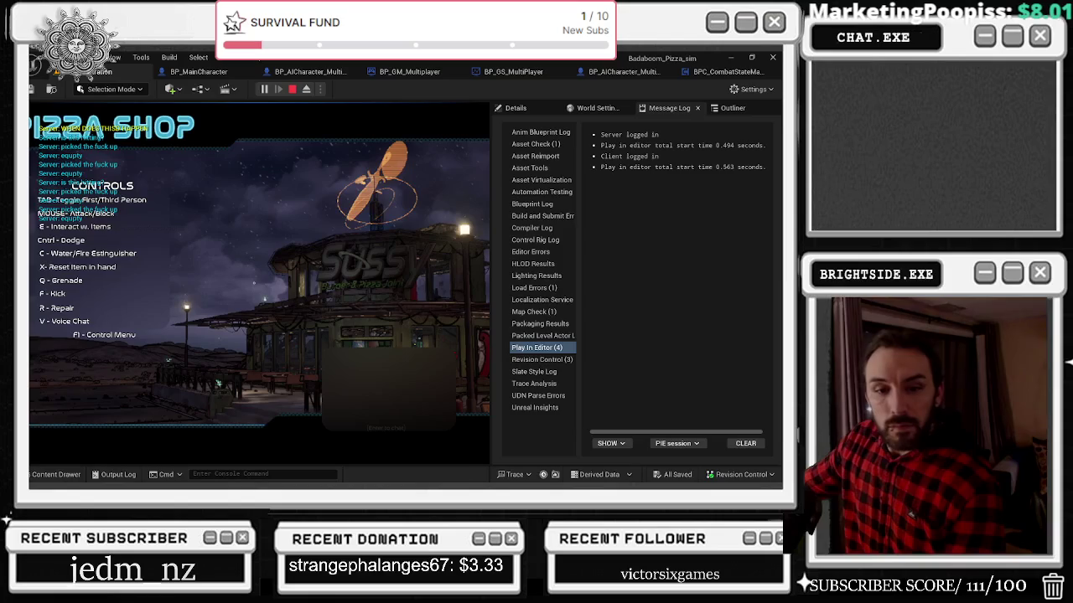
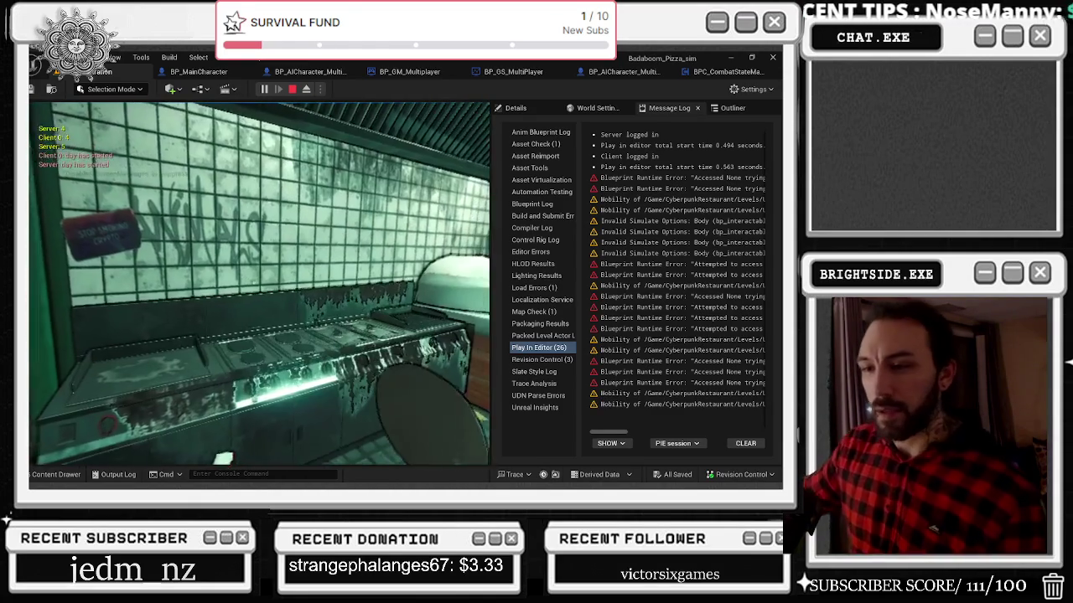
Step: Restart the play test, walk the character out to the desert, end it, and open BP_MainCharacter
{"action": "left_click", "coordinate": [291, 89]}
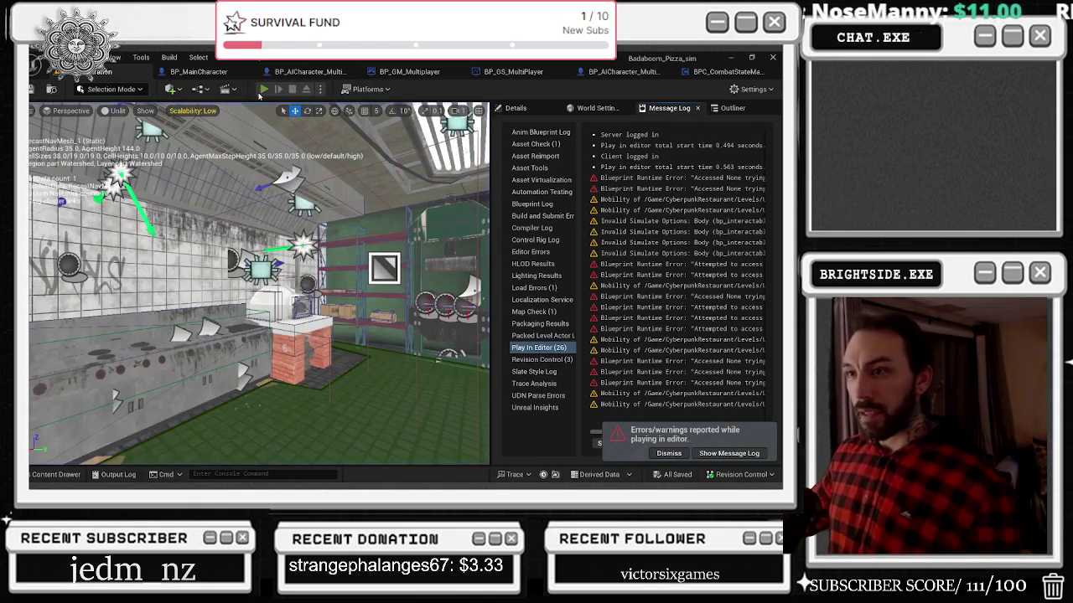
{"action": "left_click", "coordinate": [264, 89]}
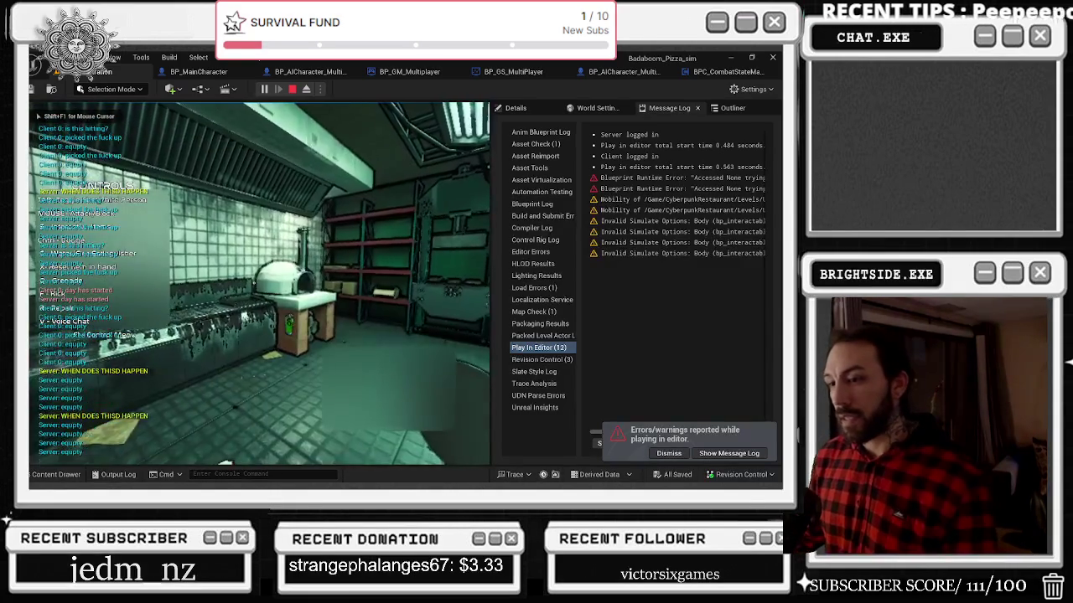
{"action": "key", "text": "w"}
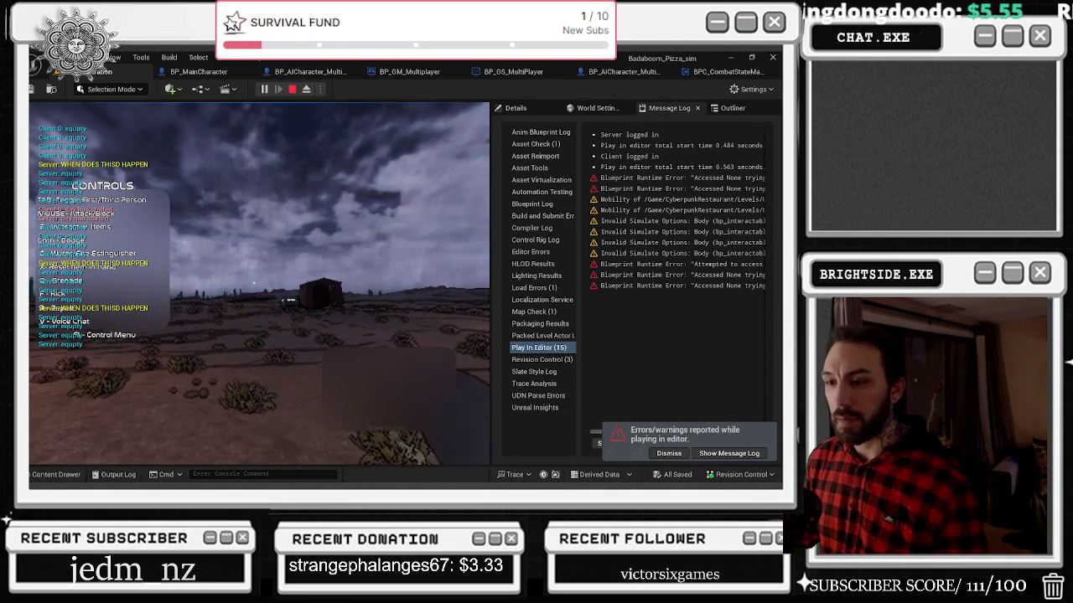
{"action": "key", "text": "Escape"}
{"action": "left_click", "coordinate": [205, 73]}
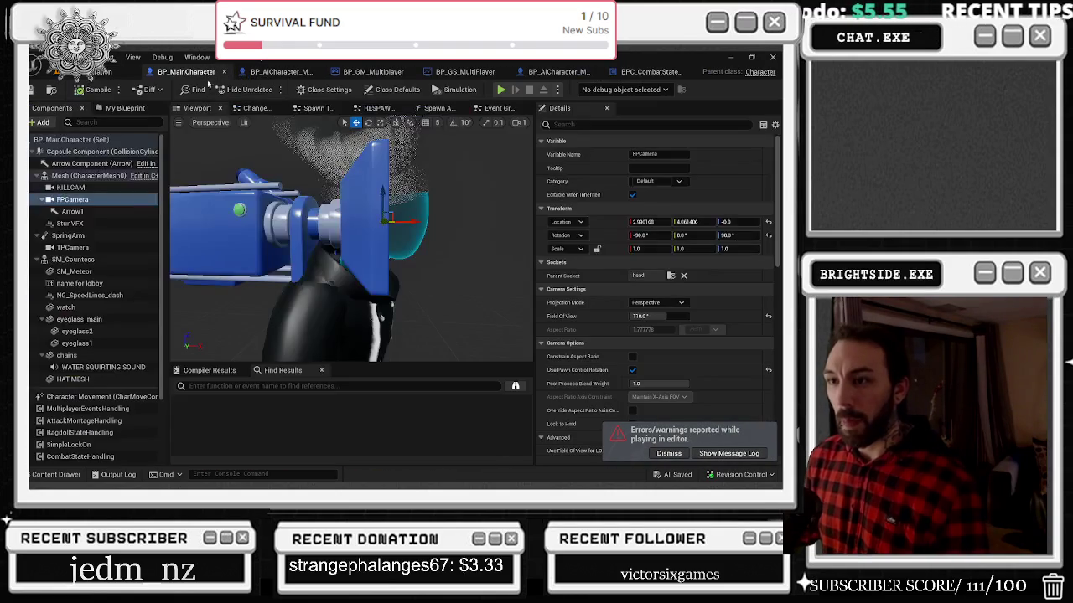
Step: Move FPCamera forward on the head socket to X 7.27, Z 0, compile and save, then return to the level
{"action": "left_click_drag", "start_coordinate": [383, 196], "coordinate": [383, 184]}
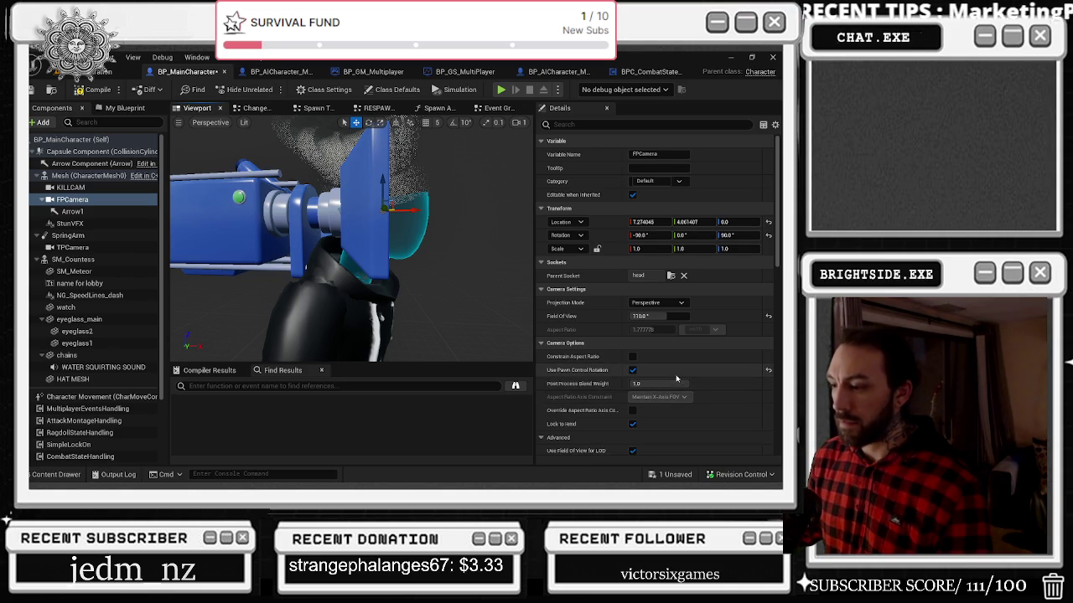
{"action": "scroll", "coordinate": [670, 378], "scroll_direction": "down", "scroll_amount": 1}
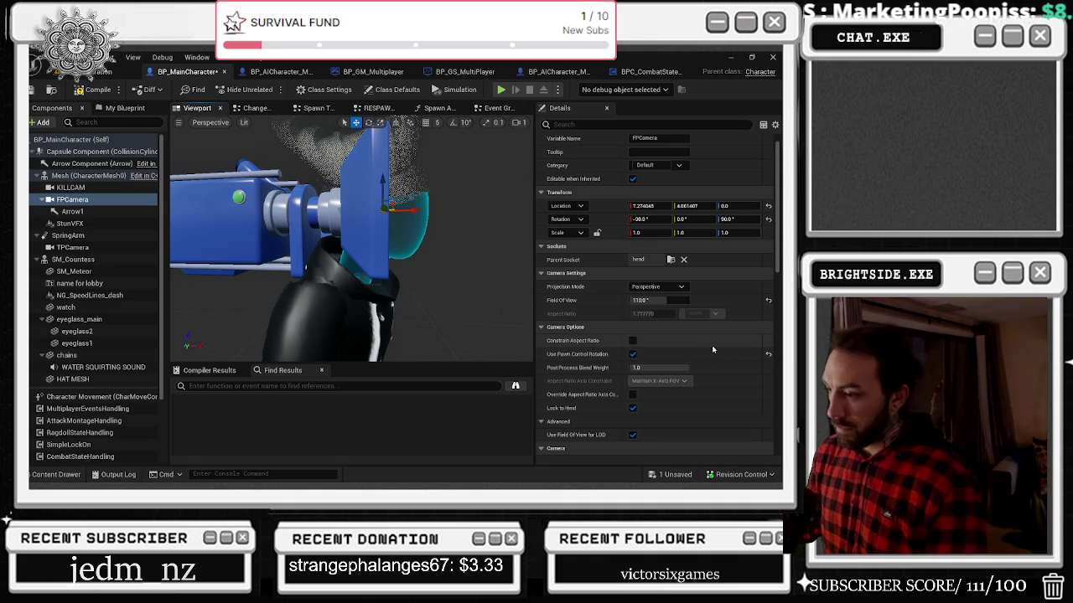
{"action": "scroll", "coordinate": [713, 349], "scroll_direction": "down", "scroll_amount": 2}
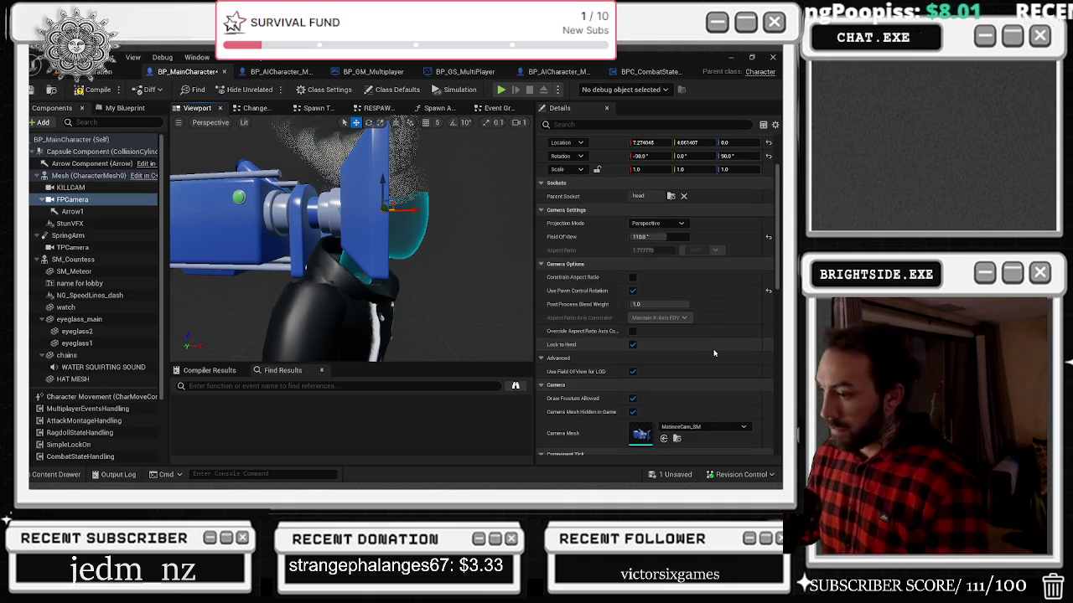
{"action": "scroll", "coordinate": [714, 349], "scroll_direction": "down", "scroll_amount": 1}
{"action": "scroll", "coordinate": [714, 353], "scroll_direction": "down", "scroll_amount": 1}
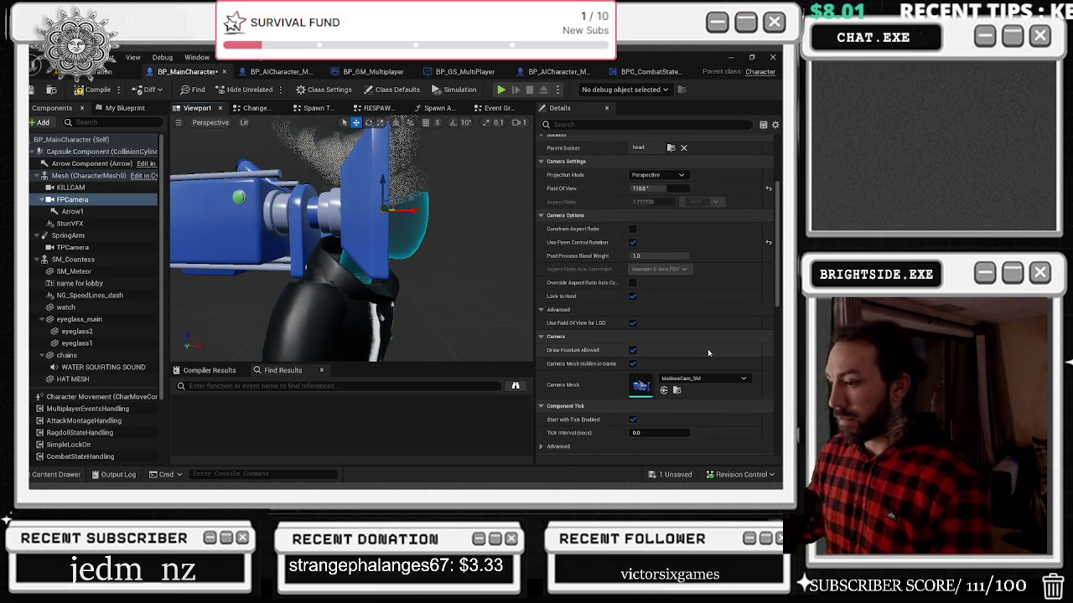
{"action": "scroll", "coordinate": [708, 353], "scroll_direction": "down", "scroll_amount": 2}
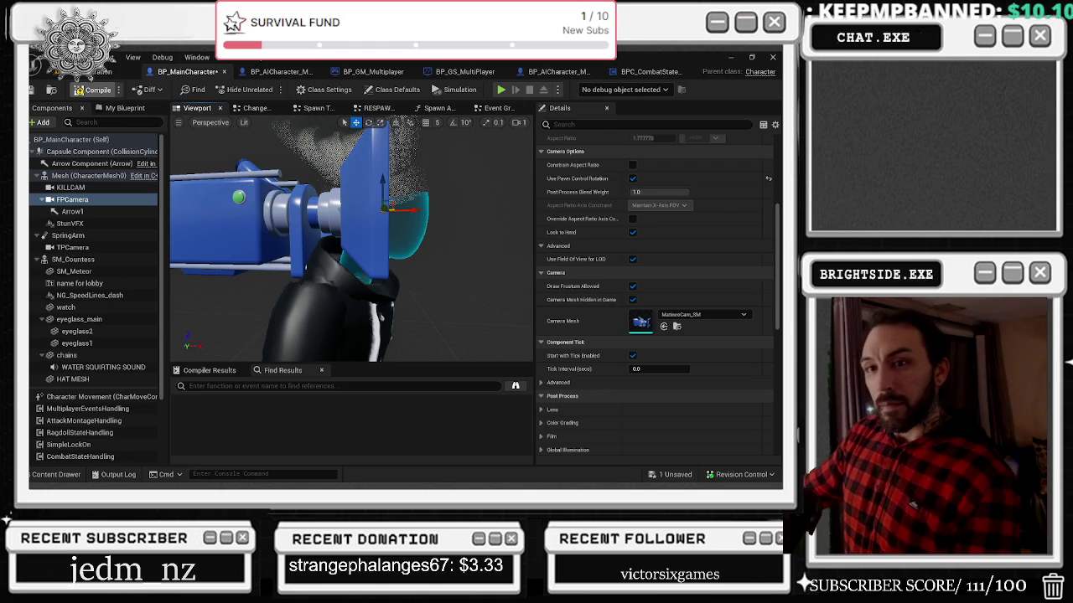
{"action": "left_click", "coordinate": [80, 90]}
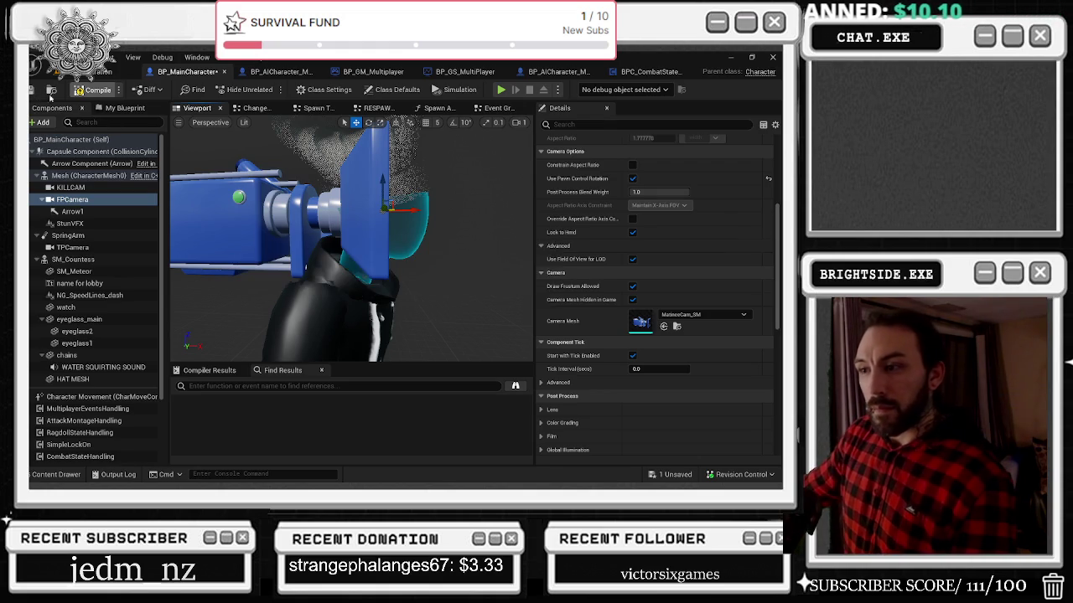
{"action": "left_click", "coordinate": [104, 71]}
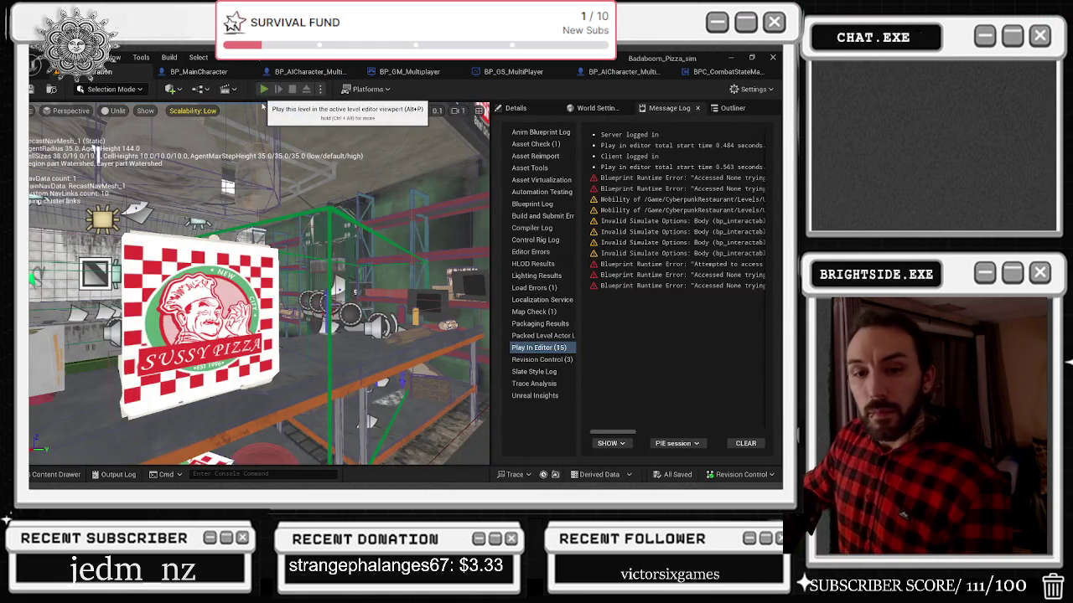
{"action": "left_click", "coordinate": [263, 89]}
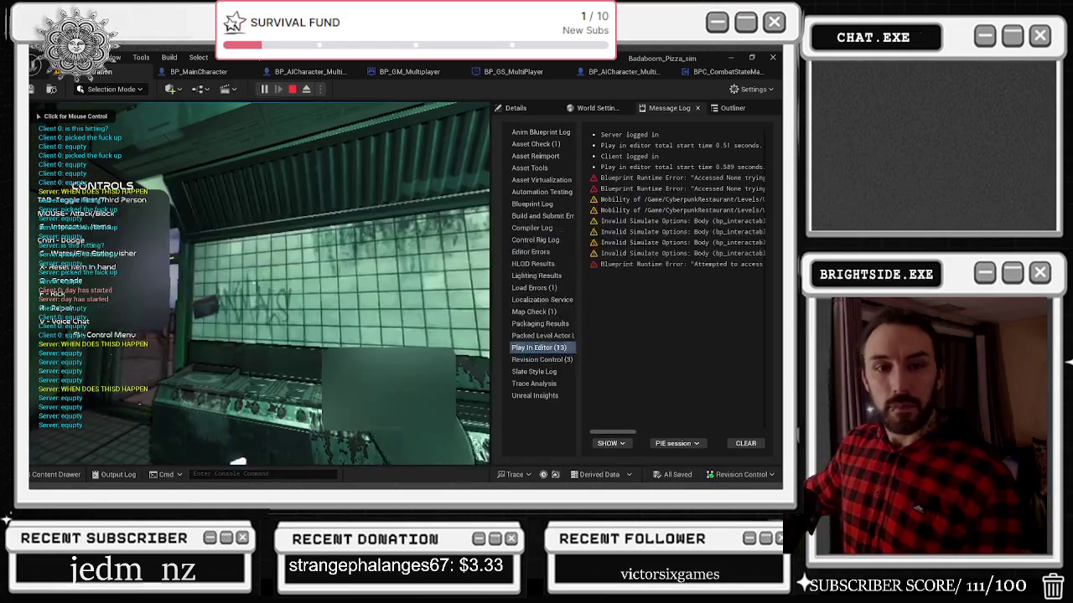
{"action": "key", "text": "shift+F1"}
{"action": "left_click", "coordinate": [260, 285]}
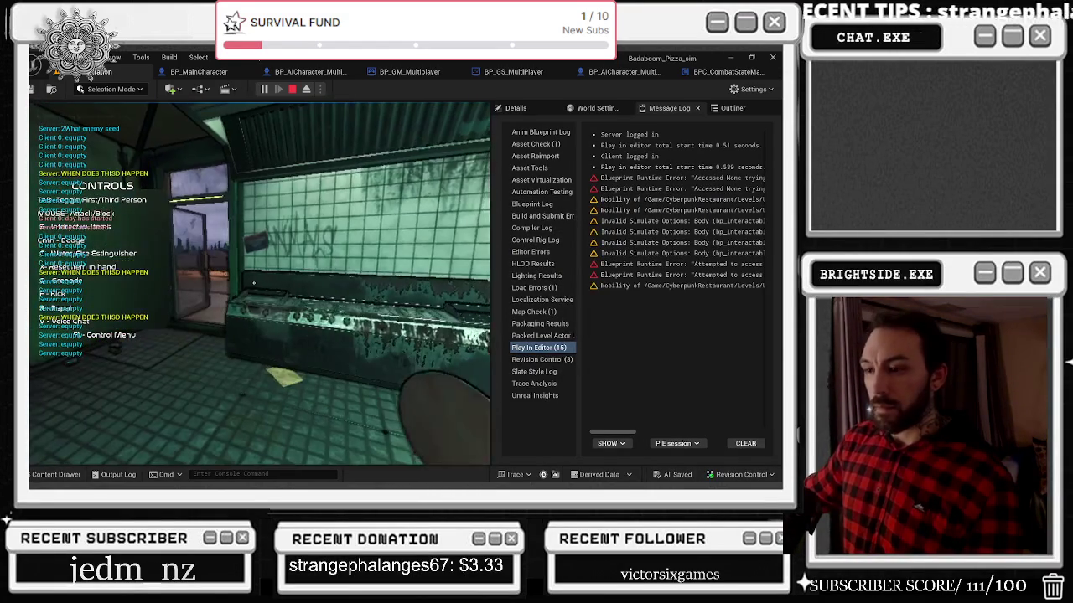
{"action": "key", "text": "w"}
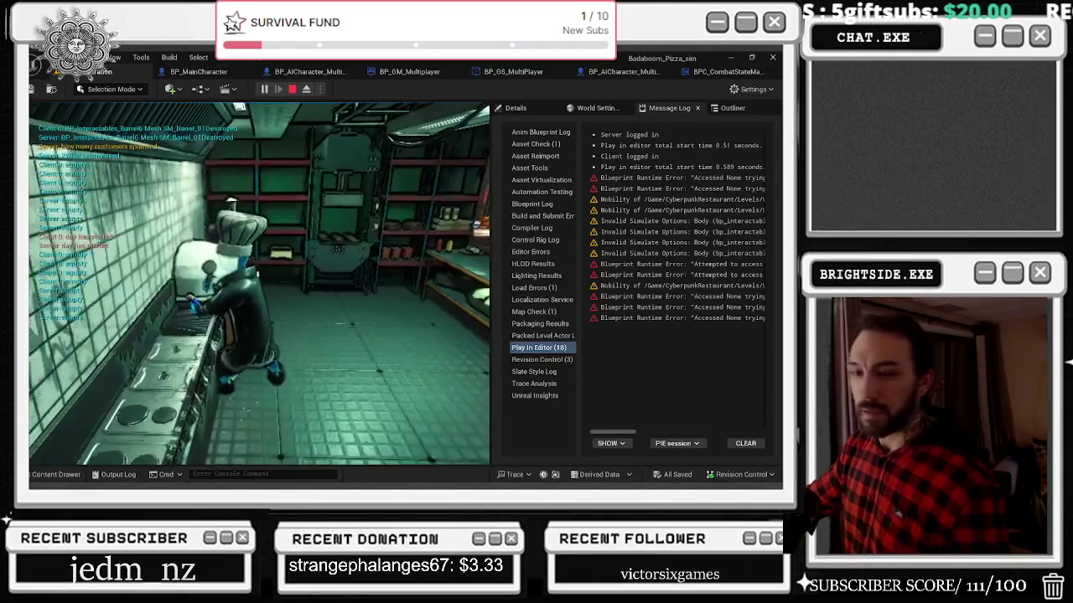
{"action": "key", "text": "Escape"}
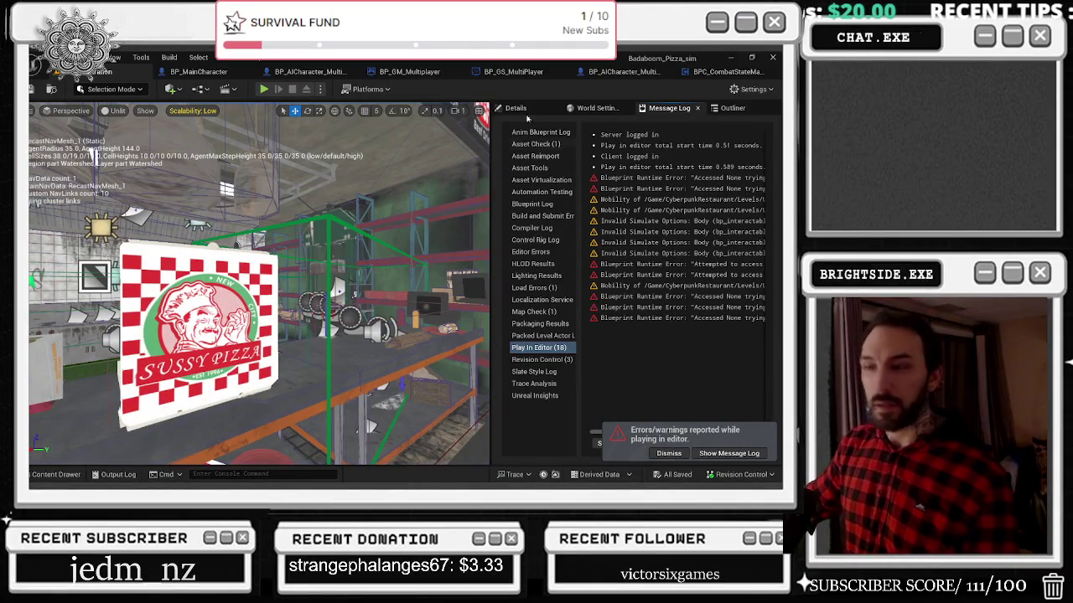
Step: Turn off Camera Mesh Hidden in Game on FPCamera and save BP_MainCharacter
{"action": "left_click", "coordinate": [723, 73]}
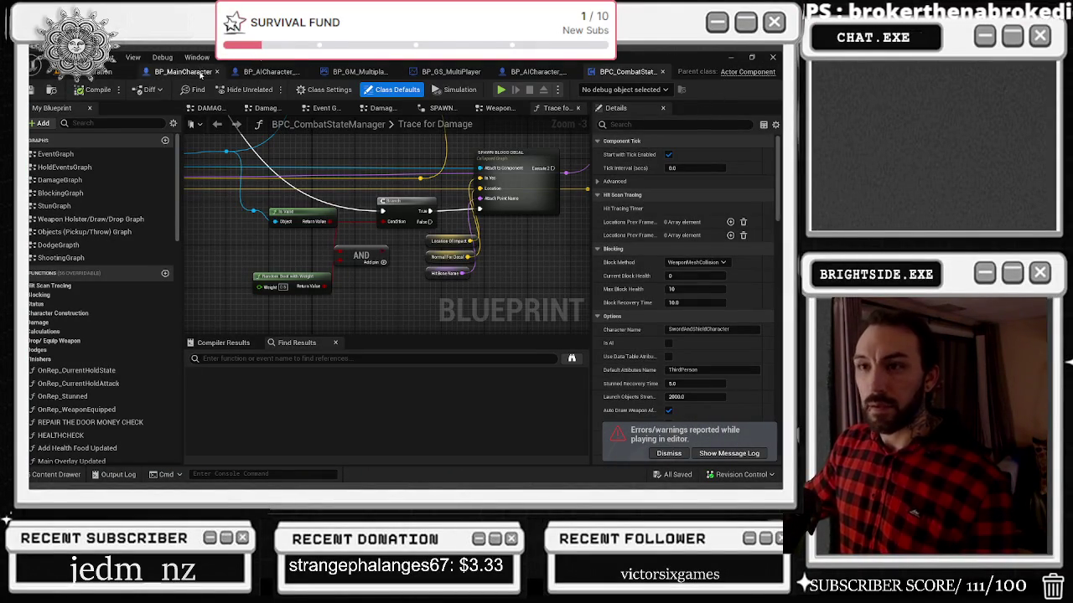
{"action": "left_click", "coordinate": [201, 73]}
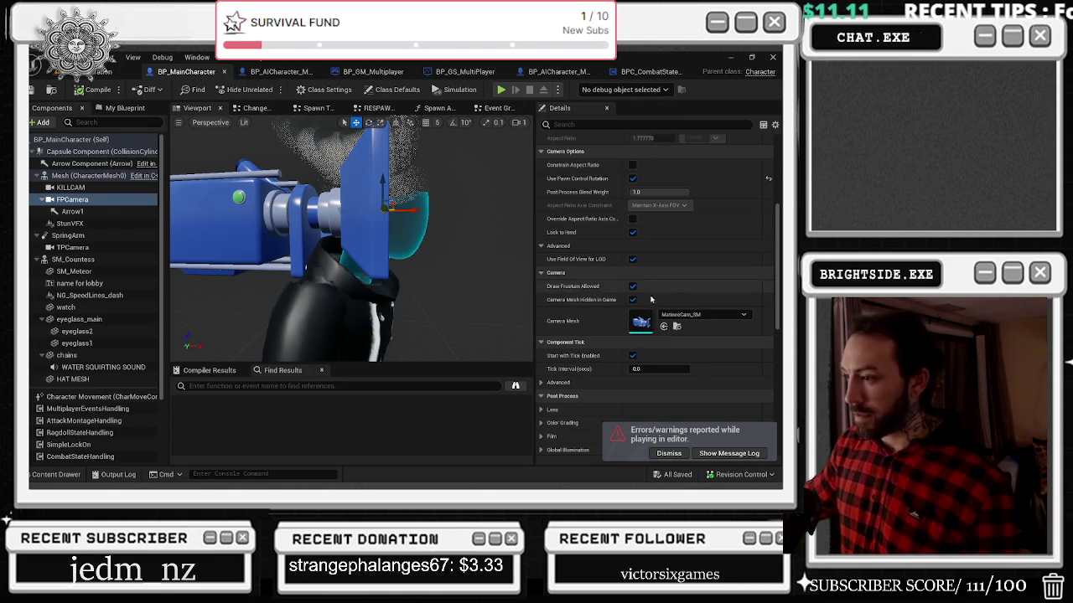
{"action": "left_click", "coordinate": [632, 300]}
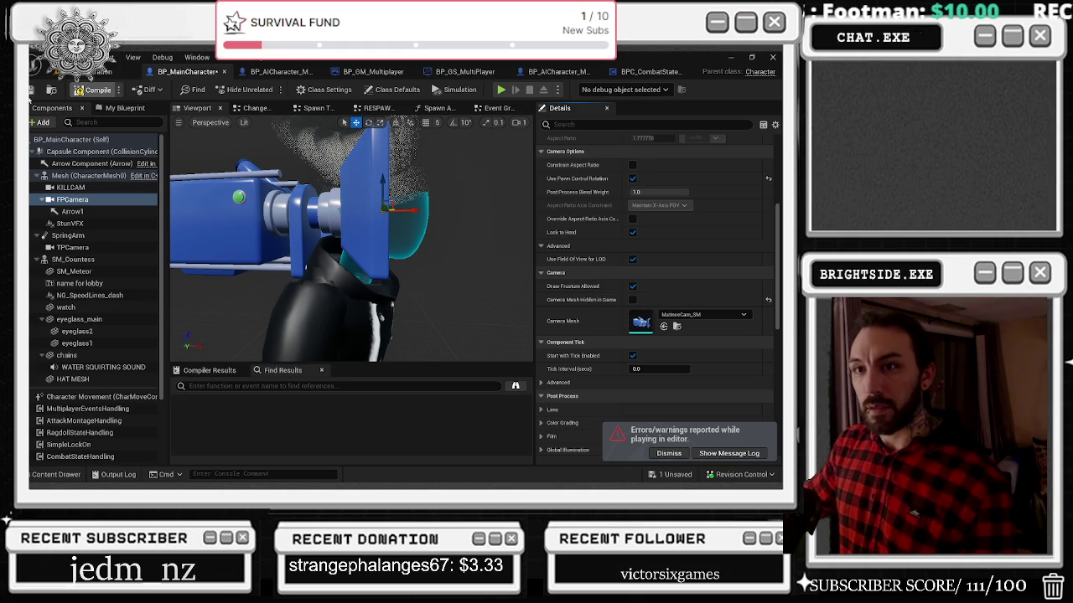
{"action": "key", "text": "ctrl+s"}
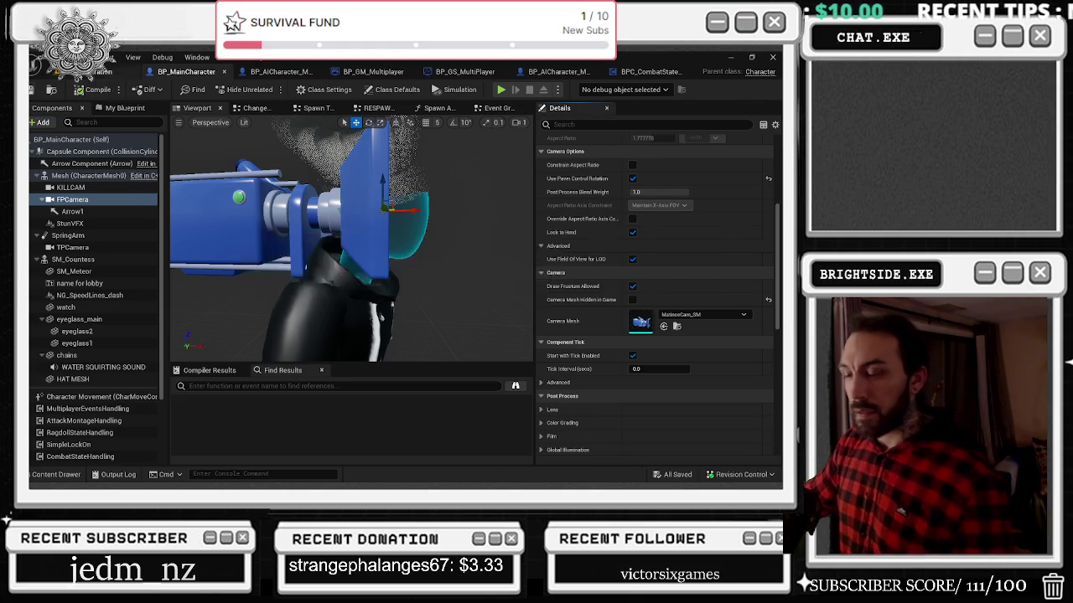
{"action": "left_click", "coordinate": [96, 71]}
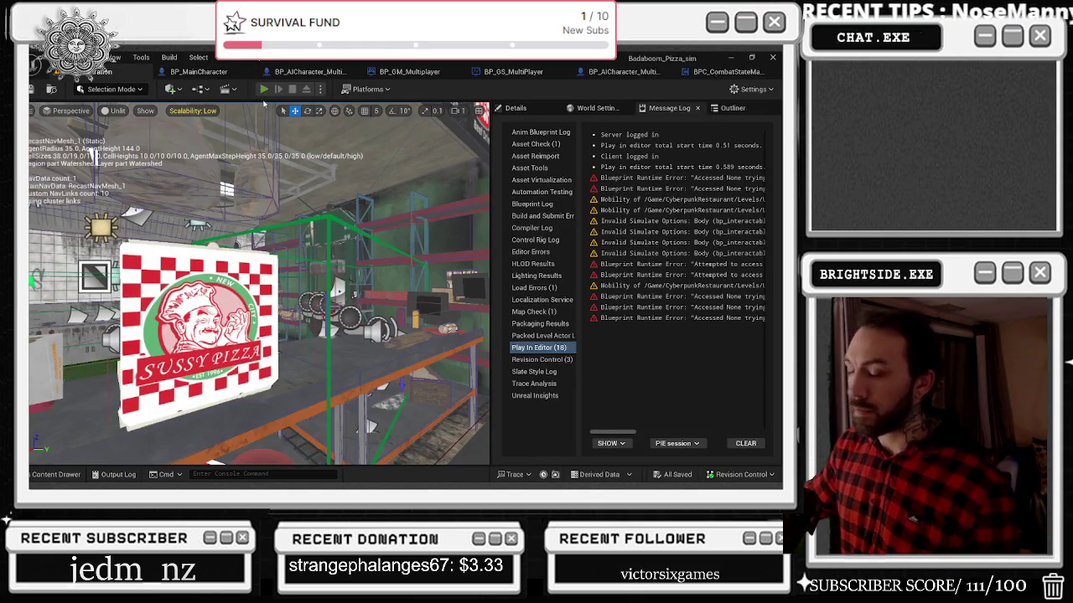
{"action": "left_click", "coordinate": [263, 88]}
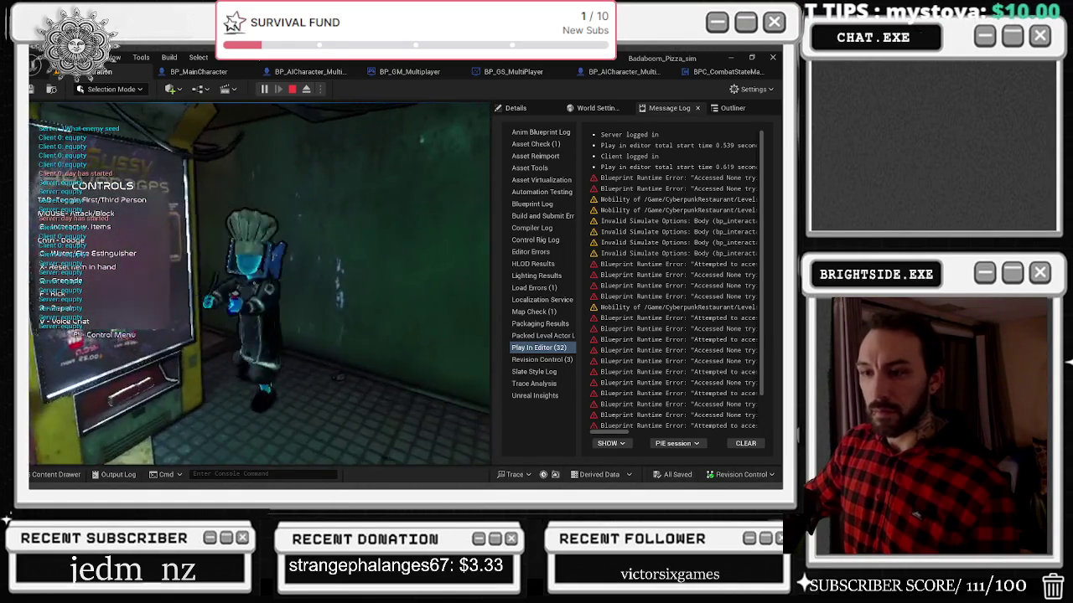
{"action": "key", "text": "F1"}
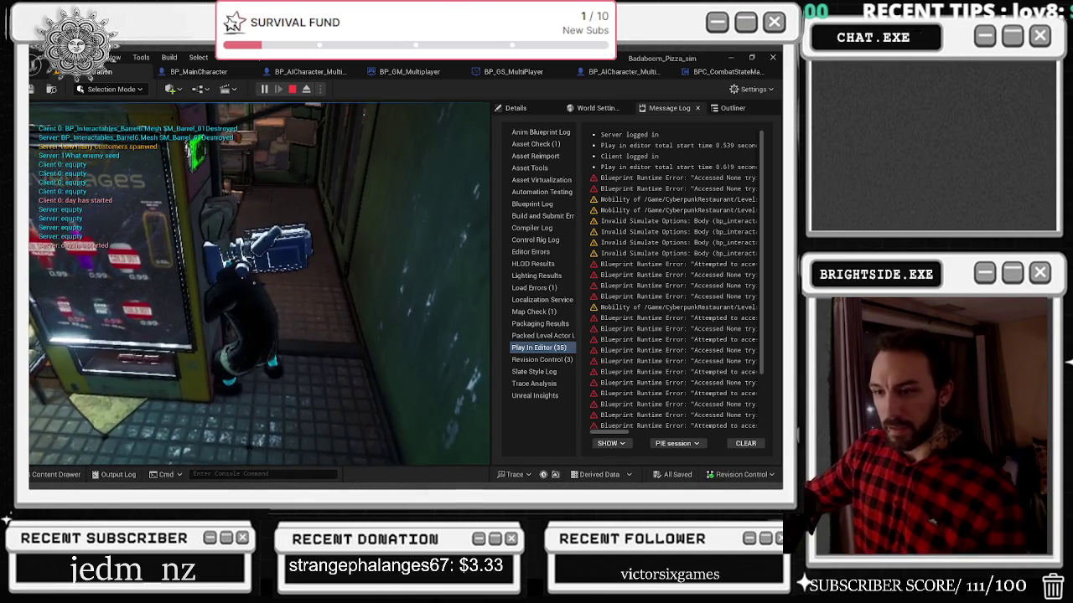
{"action": "key", "text": "w"}
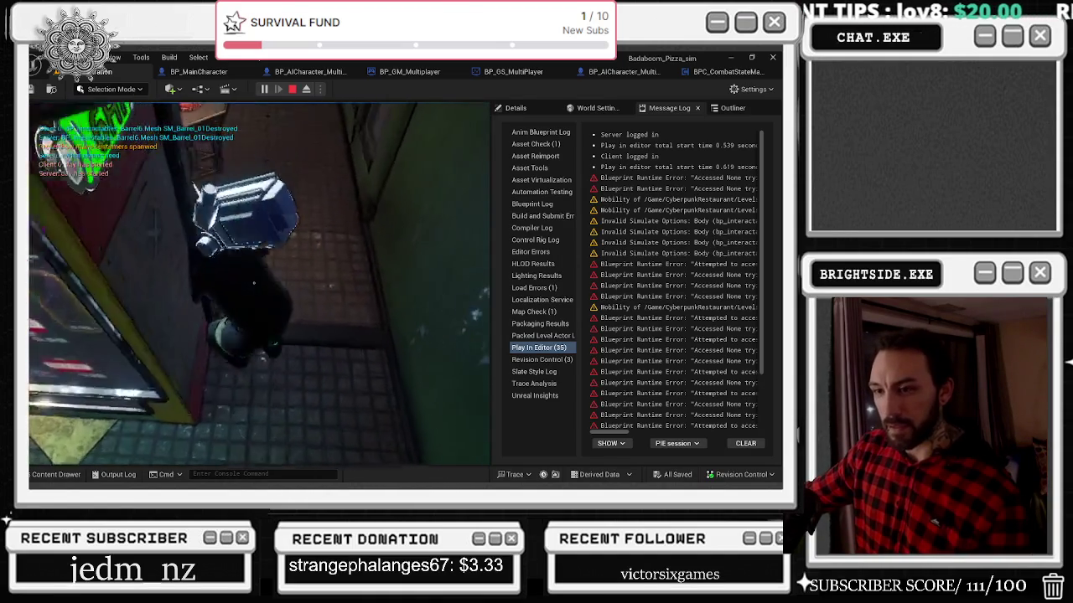
{"action": "key", "text": "w"}
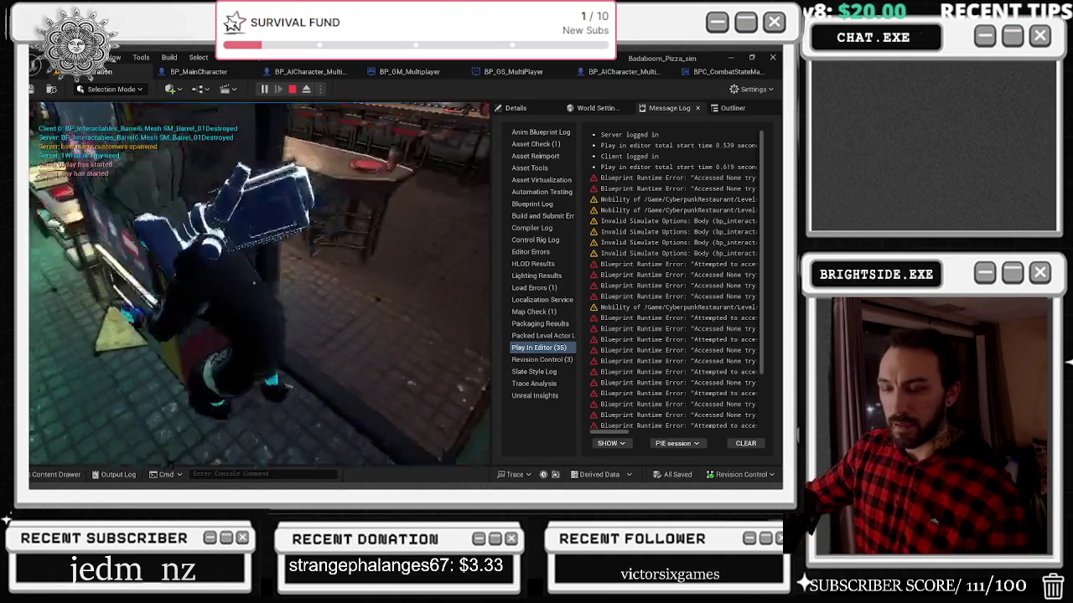
{"action": "key", "text": "w"}
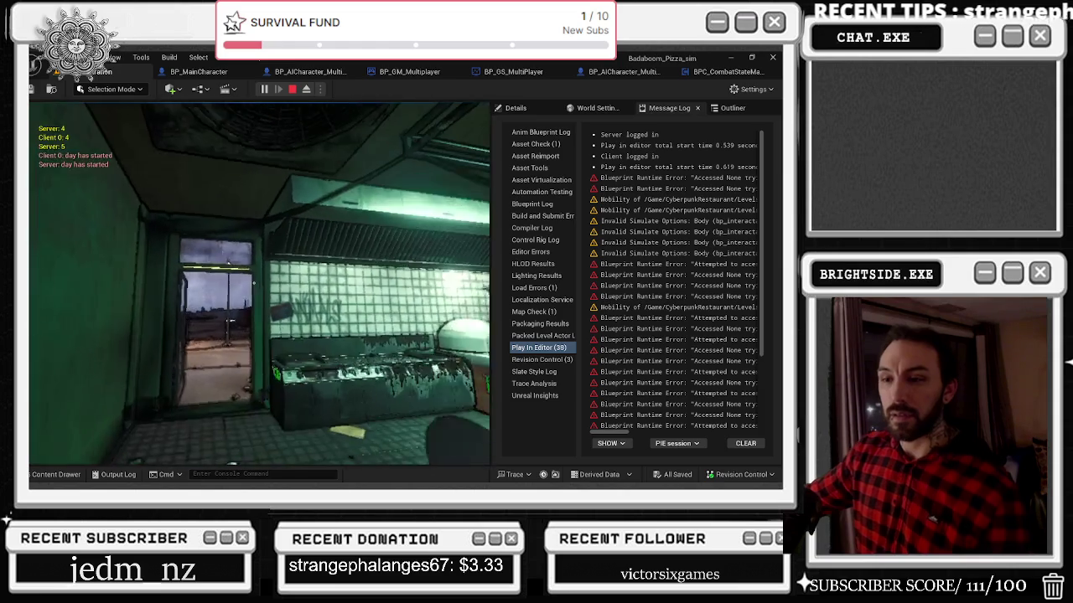
{"action": "key", "text": "Escape"}
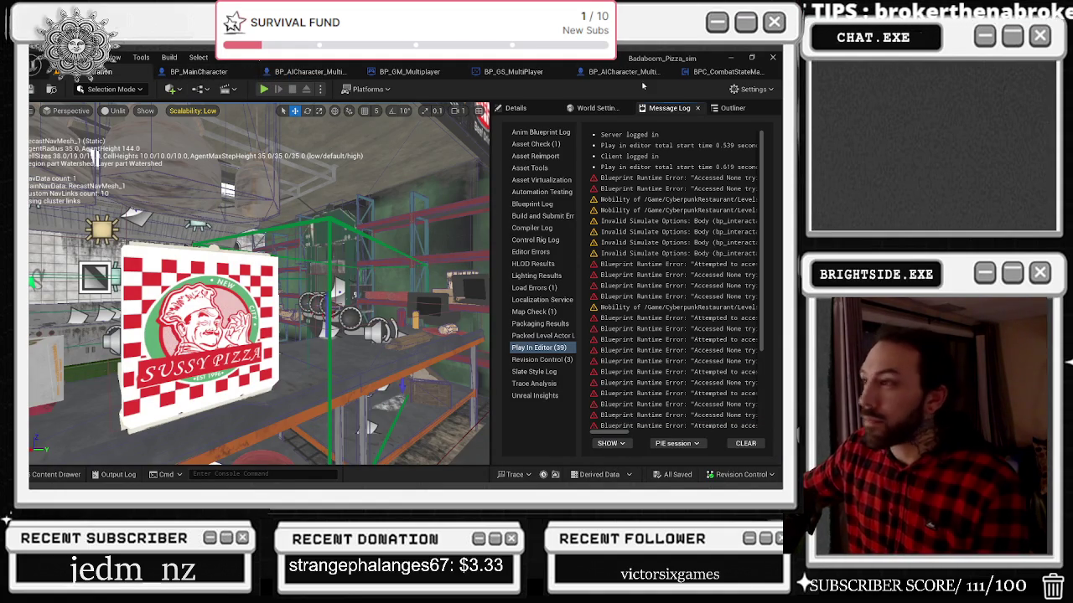
Step: Review FPCamera's head socket and transform in Details, then reset its location to 0, 0, 0
{"action": "left_click", "coordinate": [712, 73]}
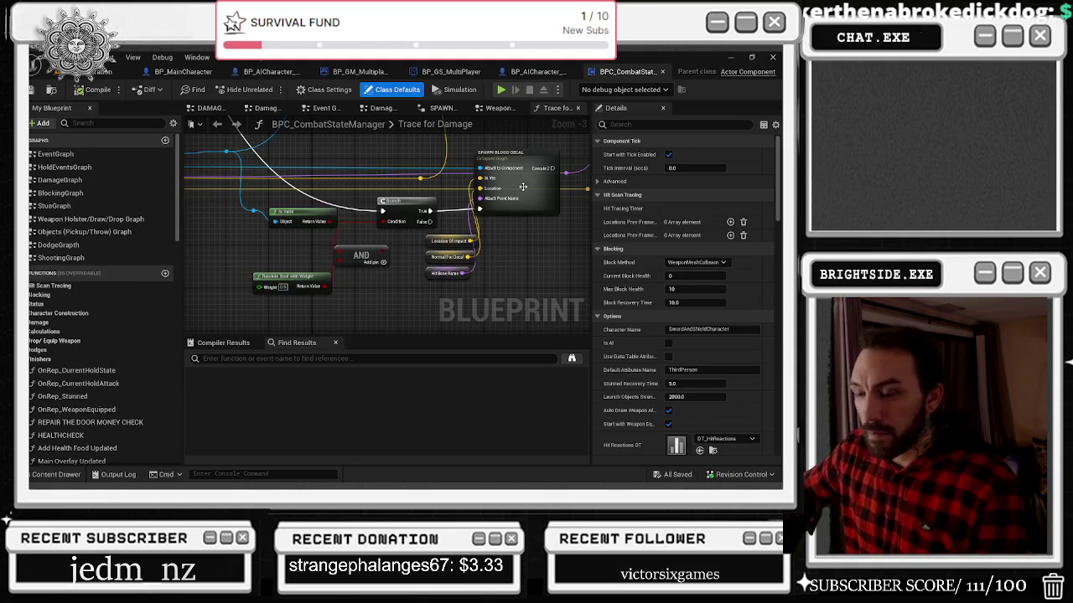
{"action": "left_click", "coordinate": [185, 71]}
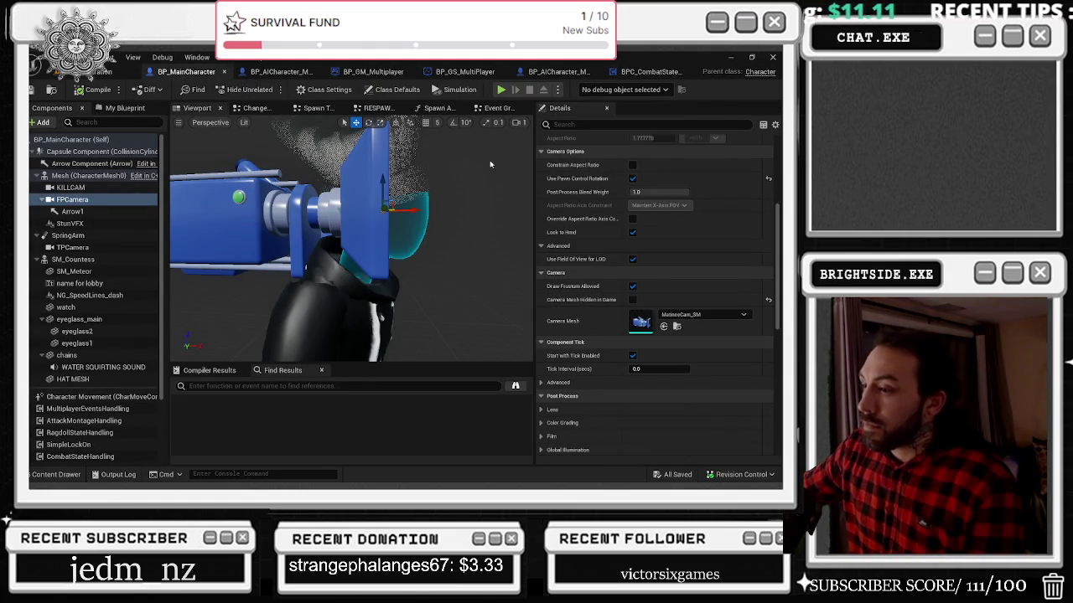
{"action": "scroll", "coordinate": [654, 285], "scroll_direction": "up", "scroll_amount": 5}
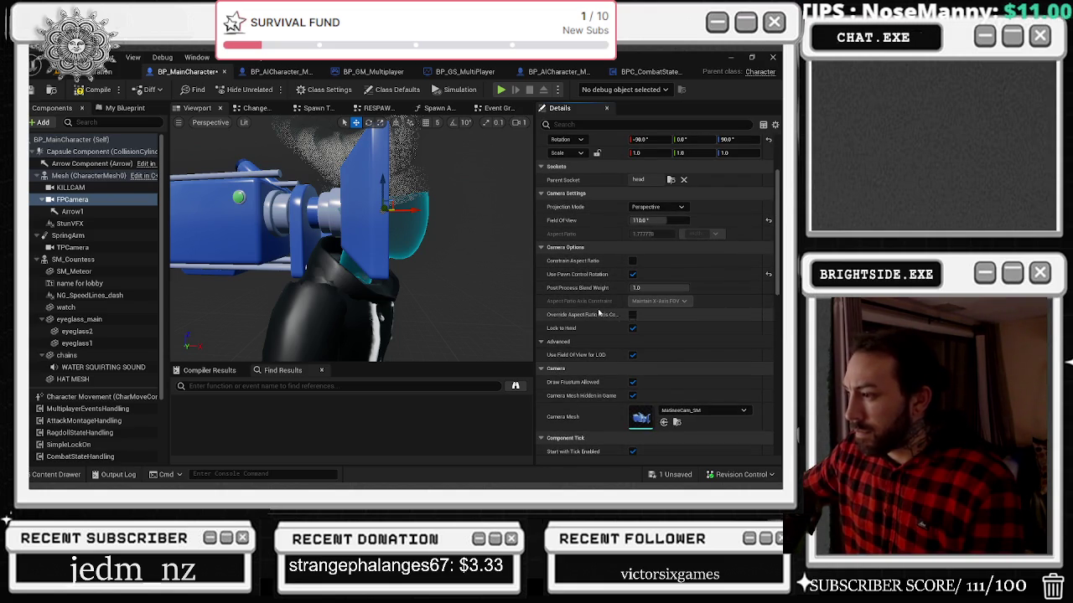
{"action": "scroll", "coordinate": [730, 307], "scroll_direction": "down", "scroll_amount": 5}
{"action": "scroll", "coordinate": [732, 310], "scroll_direction": "down", "scroll_amount": 3}
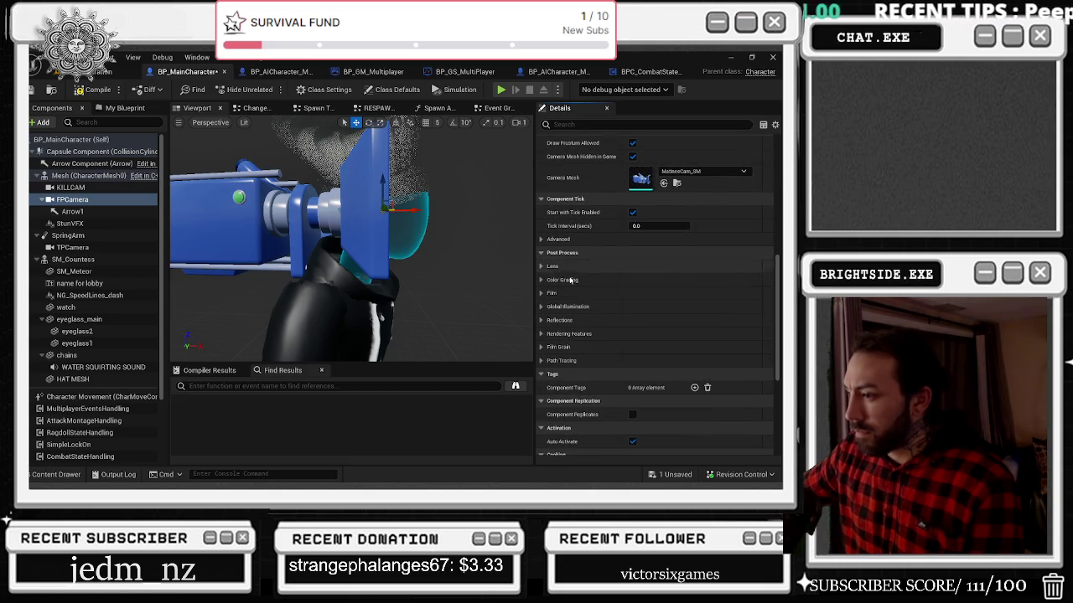
{"action": "scroll", "coordinate": [610, 316], "scroll_direction": "down", "scroll_amount": 1}
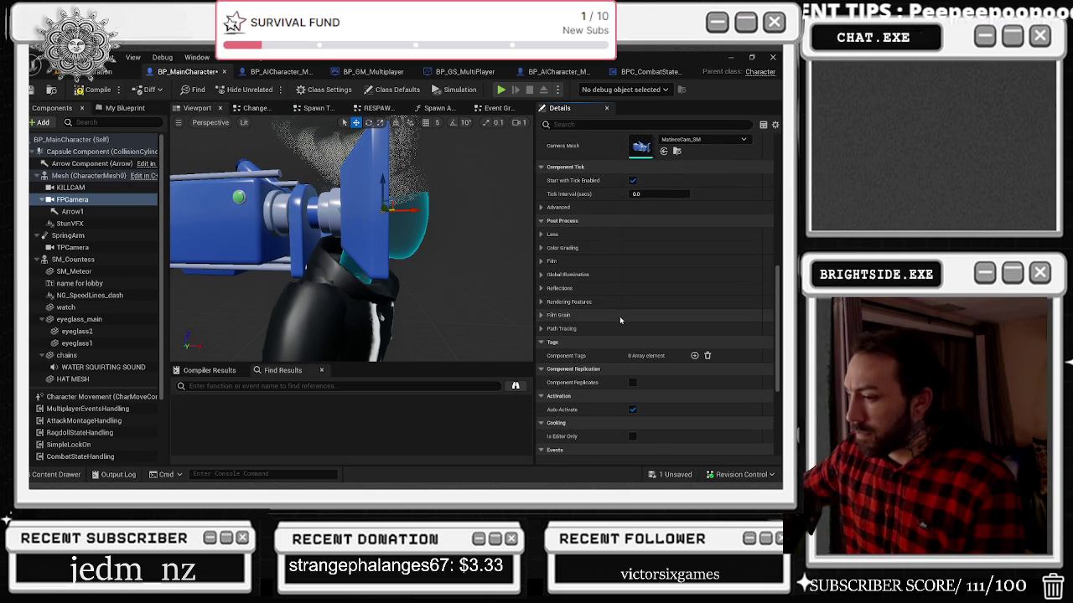
{"action": "scroll", "coordinate": [619, 322], "scroll_direction": "down", "scroll_amount": 2}
{"action": "scroll", "coordinate": [619, 335], "scroll_direction": "up", "scroll_amount": 6}
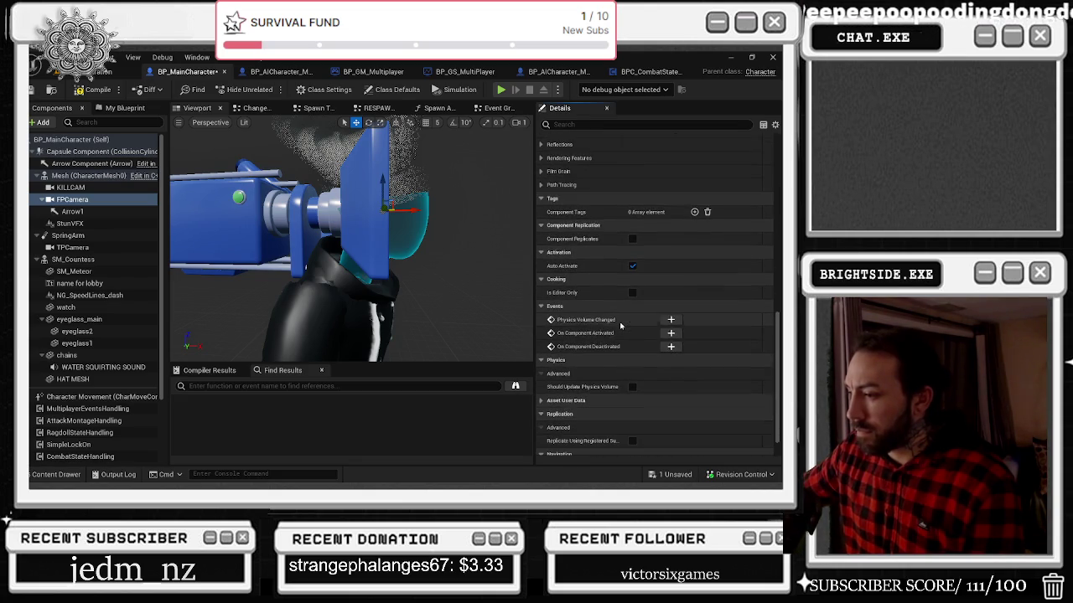
{"action": "scroll", "coordinate": [612, 363], "scroll_direction": "up", "scroll_amount": 7}
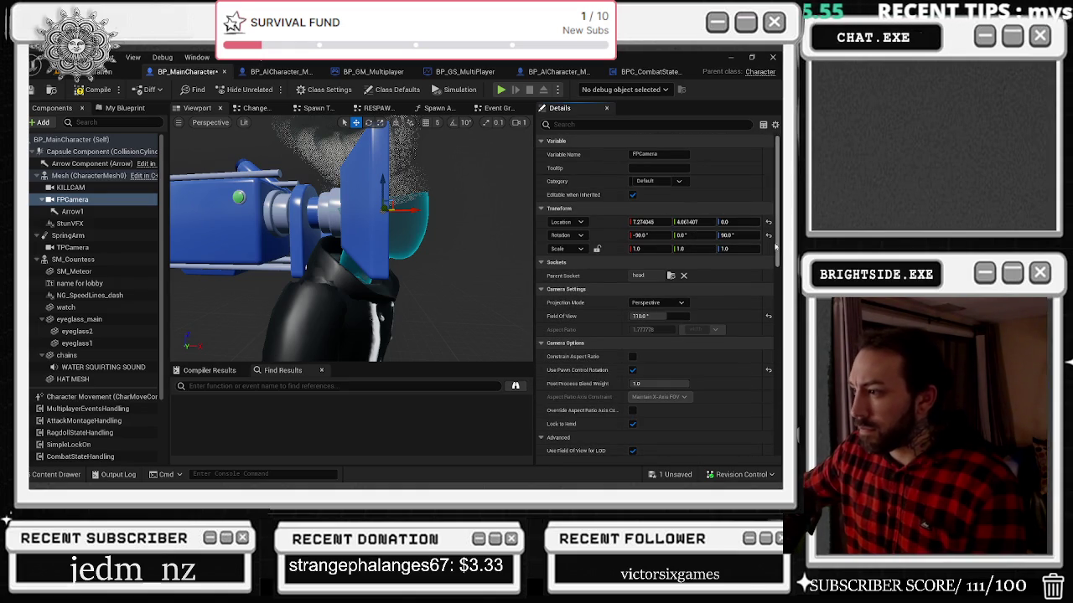
{"action": "left_click", "coordinate": [768, 222]}
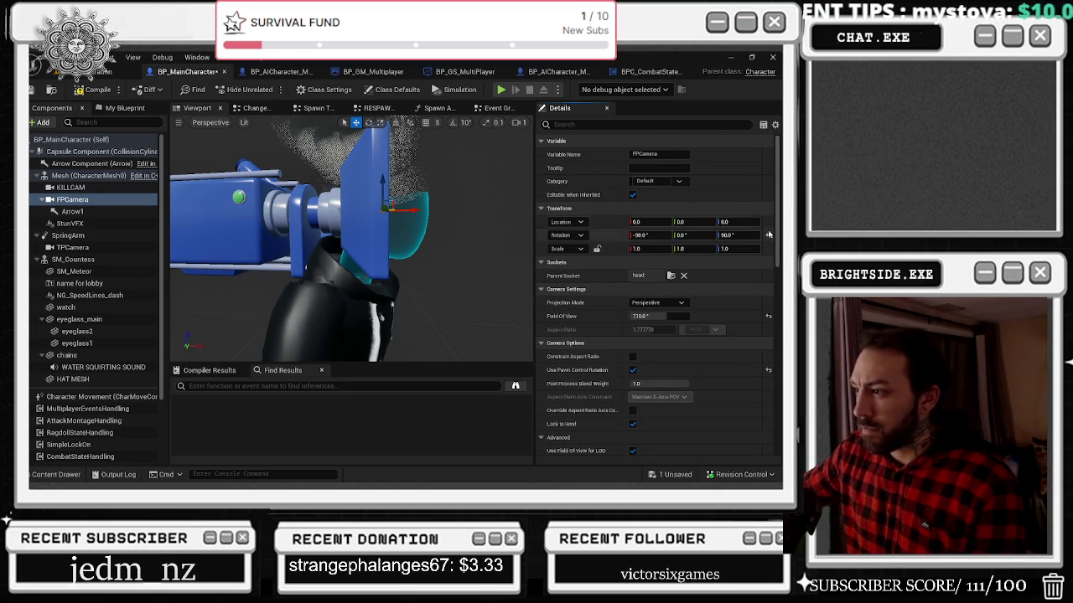
Step: Move FPCamera forward to 6.24, 9.24, -0.06 and turn it to 94.25° yaw
{"action": "key", "text": "f"}
{"action": "mouse_move", "coordinate": [406, 230]}
{"action": "left_mouse_down"}
{"action": "mouse_move", "coordinate": [385, 239]}
{"action": "mouse_move", "coordinate": [411, 245]}
{"action": "mouse_move", "coordinate": [360, 289]}
{"action": "left_mouse_up"}
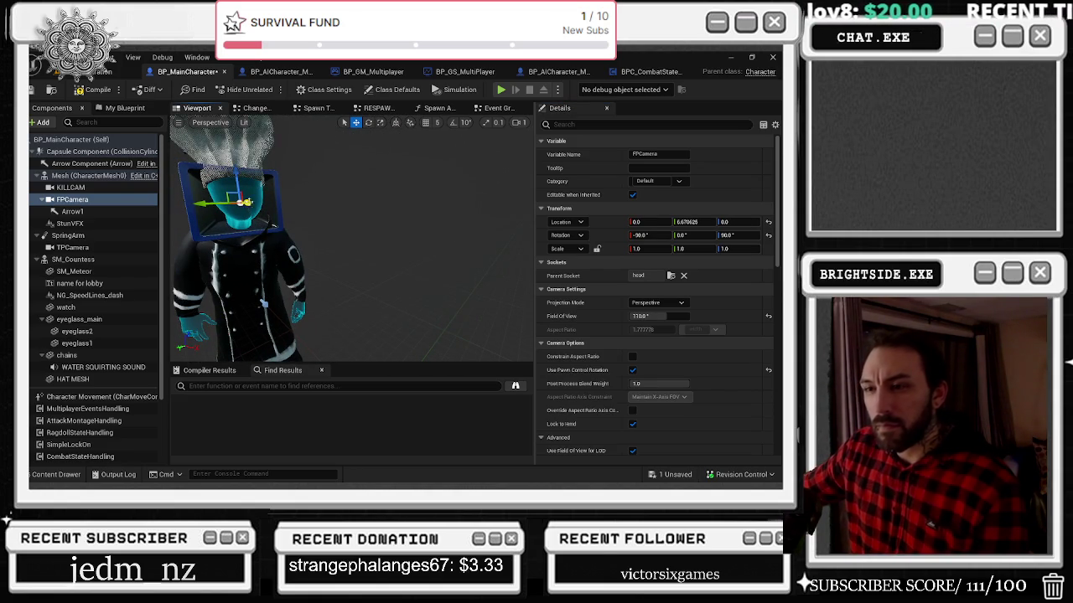
{"action": "mouse_move", "coordinate": [239, 201]}
{"action": "left_mouse_down"}
{"action": "mouse_move", "coordinate": [327, 211]}
{"action": "mouse_move", "coordinate": [269, 214]}
{"action": "mouse_move", "coordinate": [312, 209]}
{"action": "left_mouse_up"}
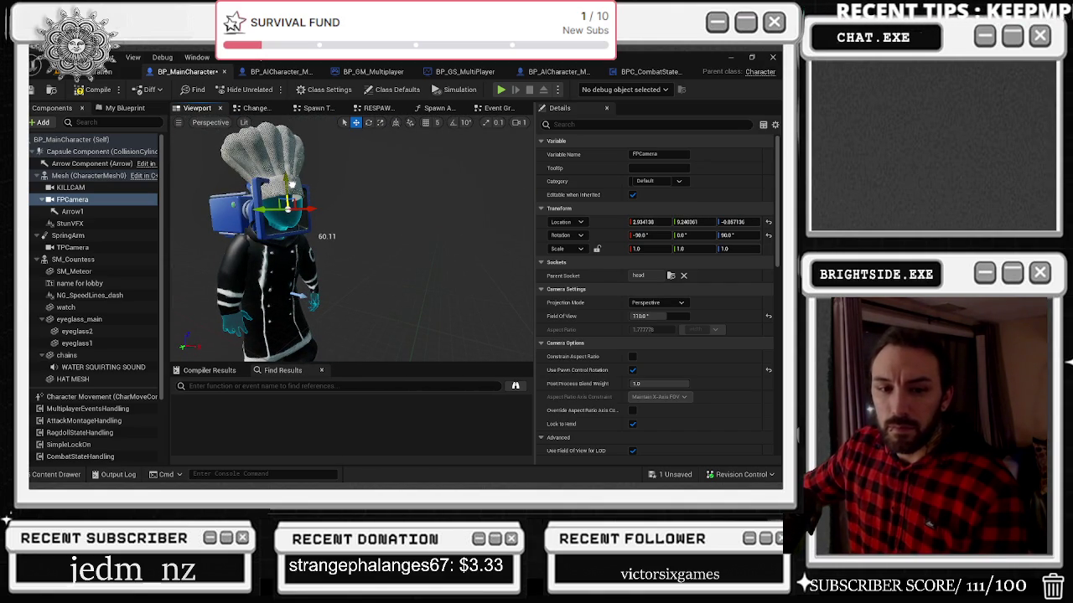
{"action": "left_click_drag", "start_coordinate": [295, 184], "coordinate": [299, 177]}
{"action": "key", "text": "e"}
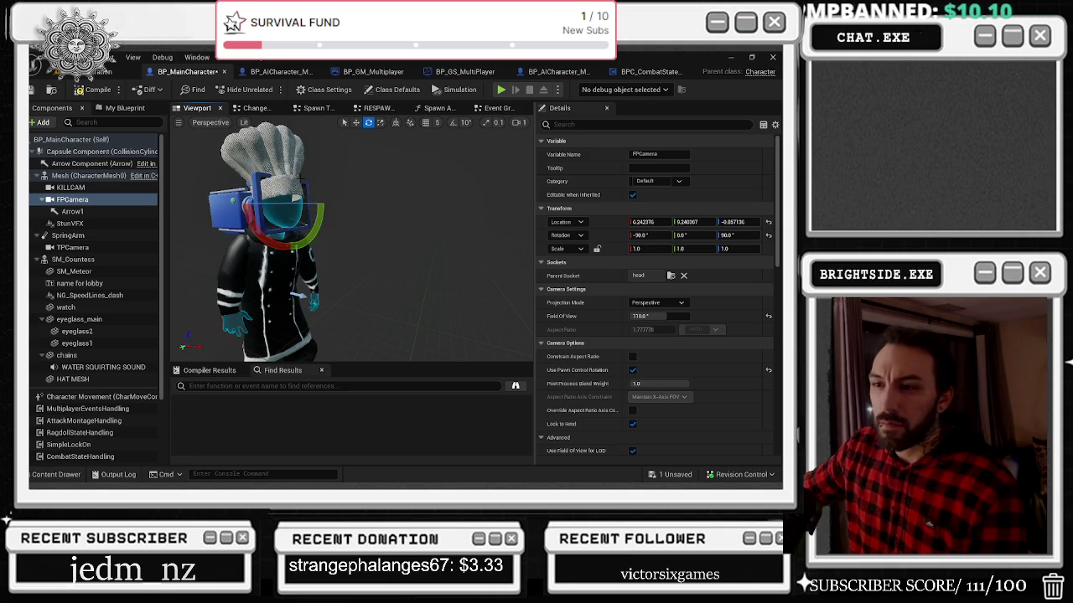
{"action": "left_click_drag", "start_coordinate": [319, 222], "coordinate": [325, 197]}
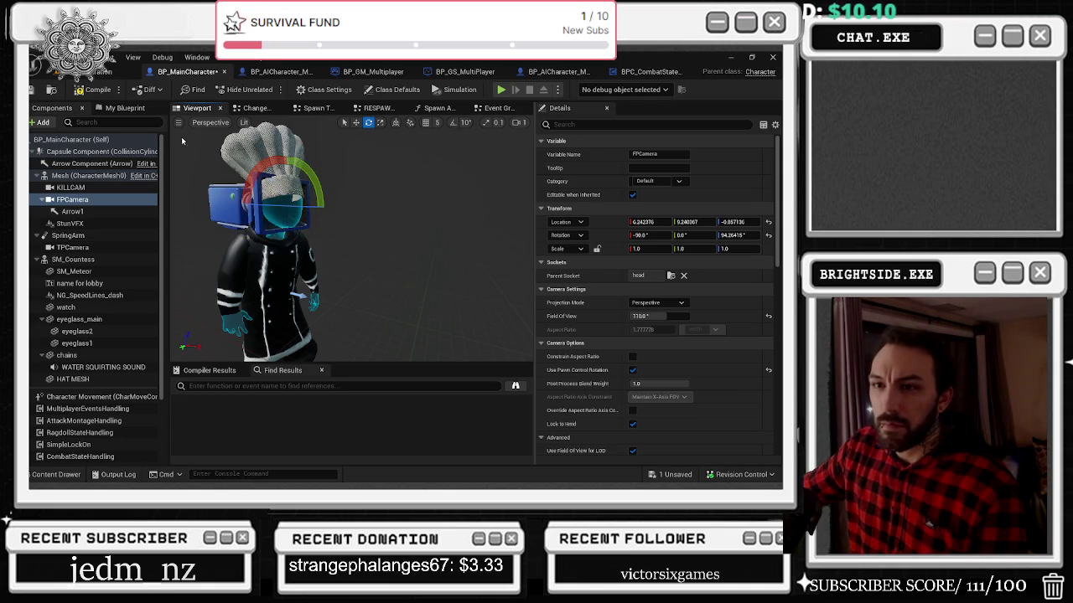
Step: Compile and save BP_MainCharacter, then go back to the Badaboom_Pizza_sim level
{"action": "left_click", "coordinate": [92, 89]}
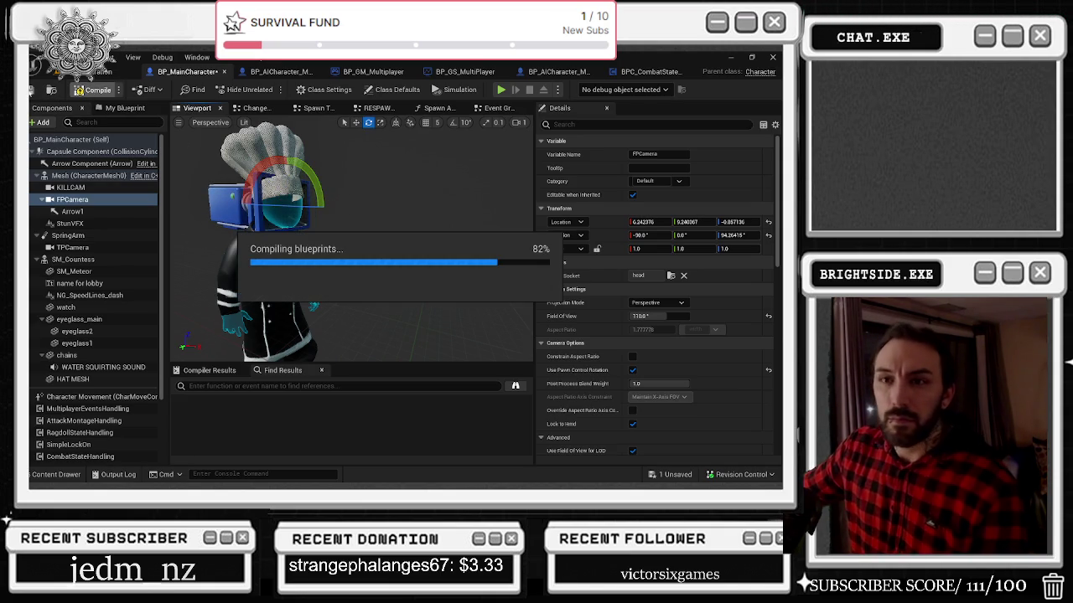
{"action": "left_click", "coordinate": [31, 90]}
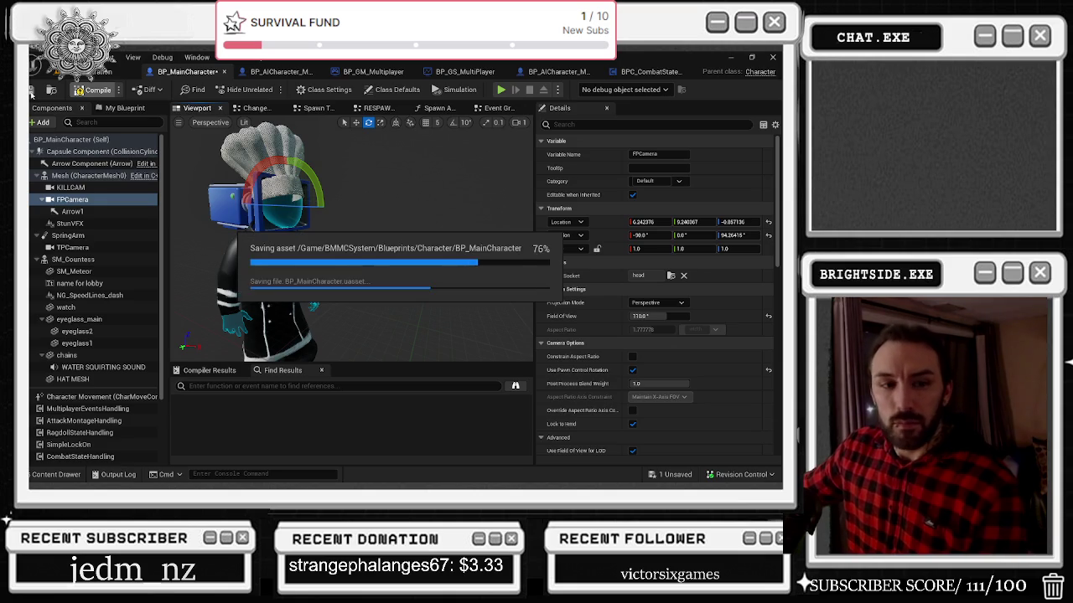
{"action": "left_click", "coordinate": [105, 71]}
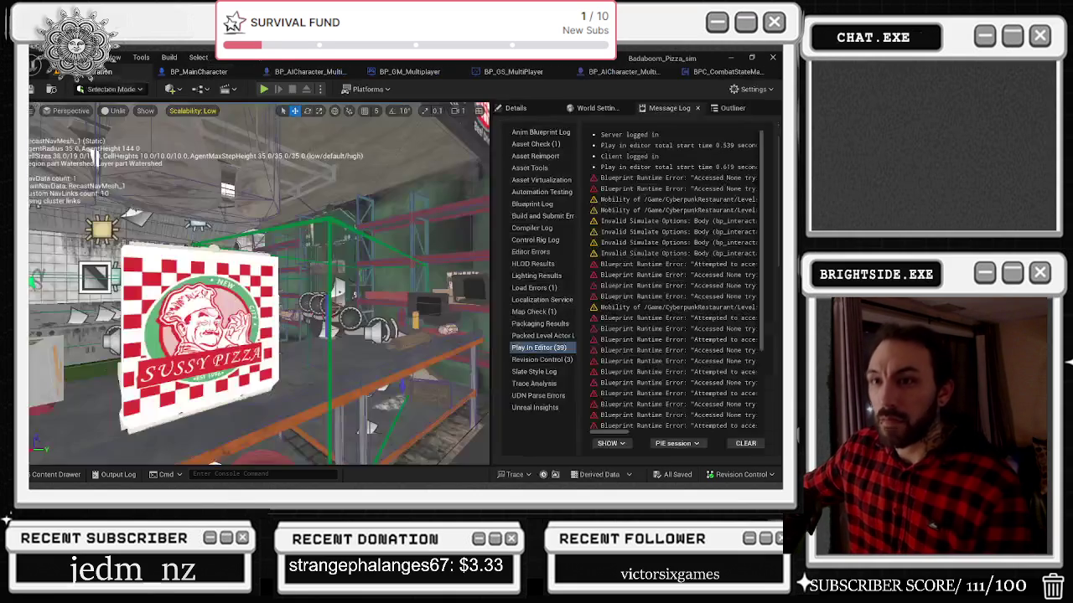
Step: Play-test the new camera placement, recompile BP_MainCharacter with F7, and return to the pizza level
{"action": "left_click", "coordinate": [264, 89]}
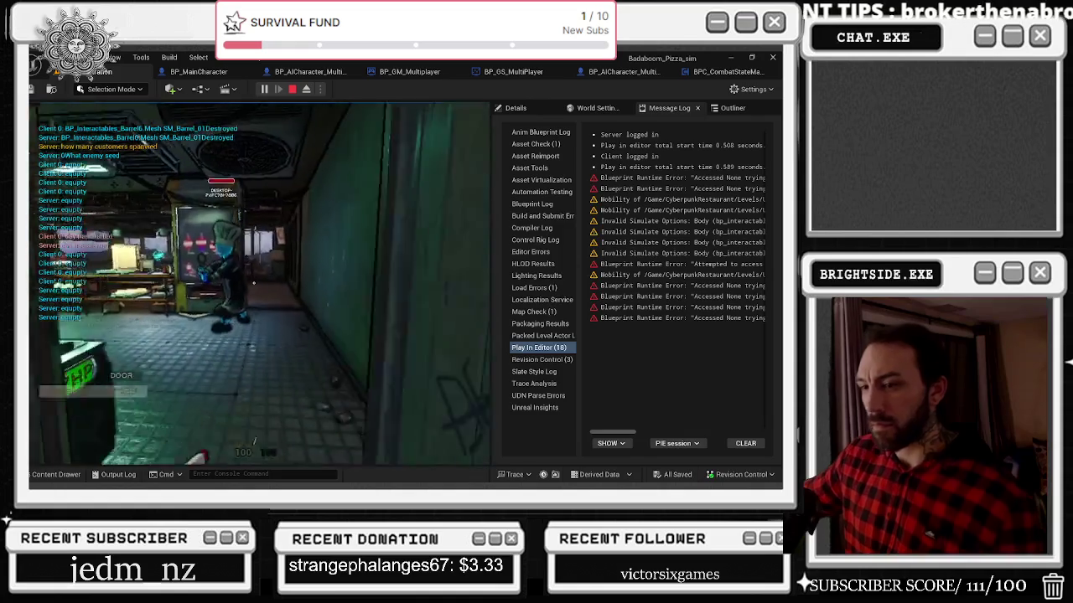
{"action": "key", "text": "Escape"}
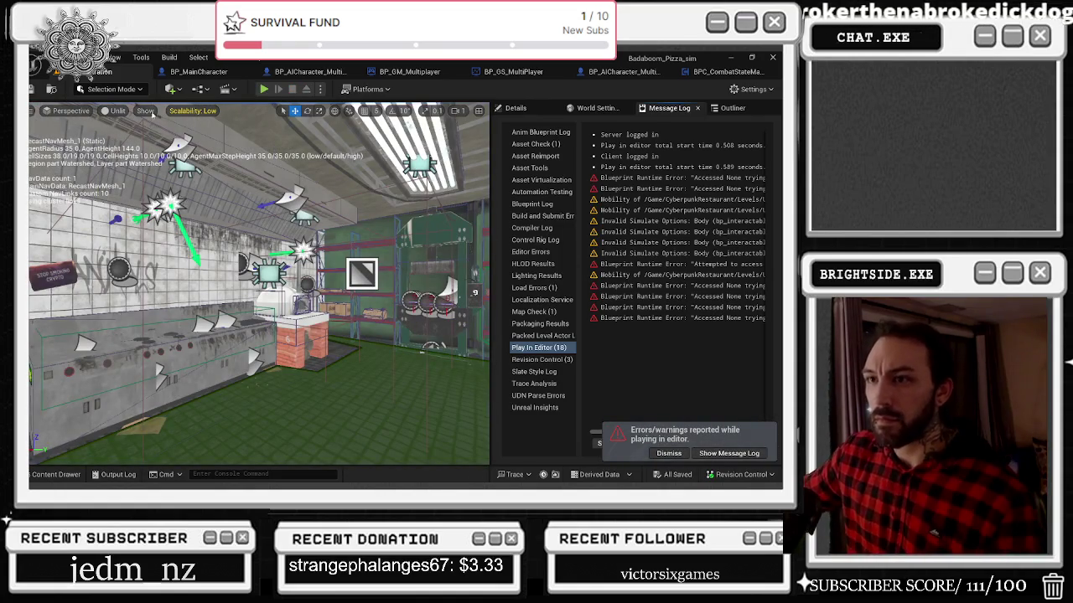
{"action": "left_click", "coordinate": [201, 72]}
{"action": "left_click_drag", "start_coordinate": [320, 201], "coordinate": [410, 210]}
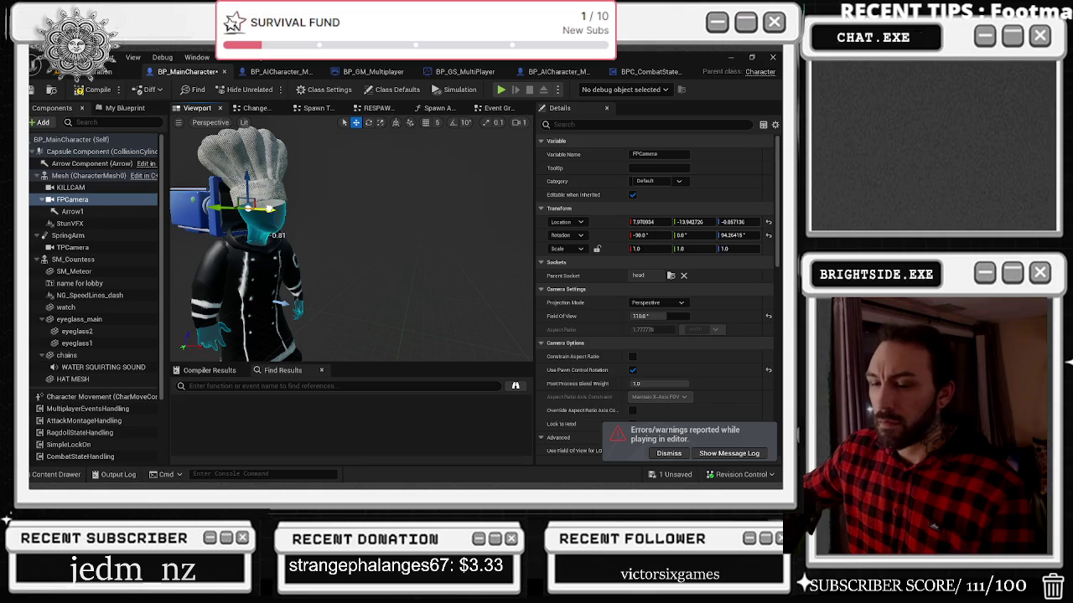
{"action": "key", "text": "F7"}
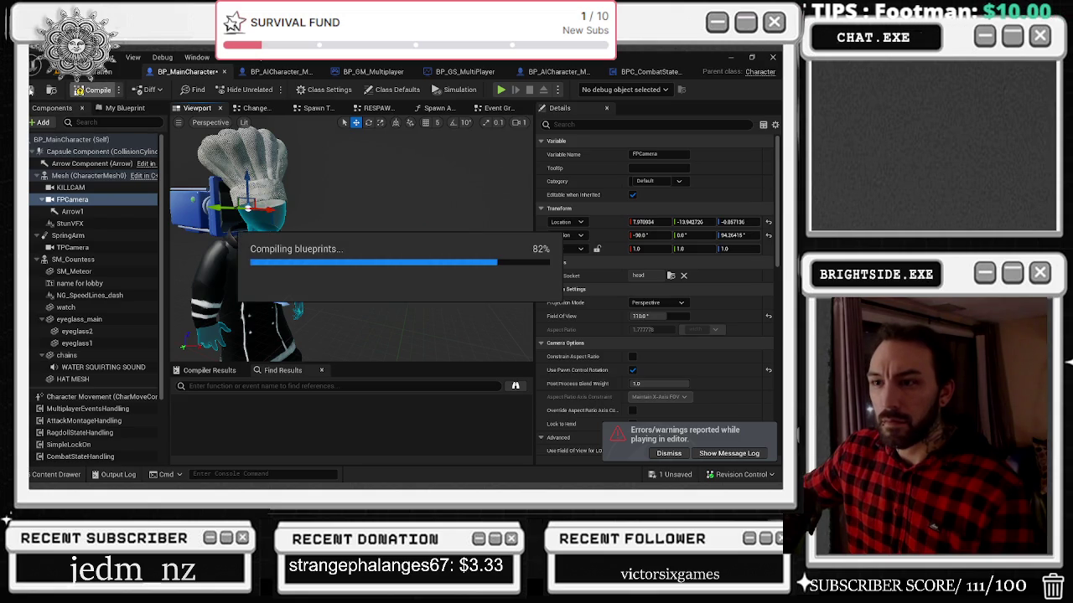
{"action": "left_click", "coordinate": [105, 75]}
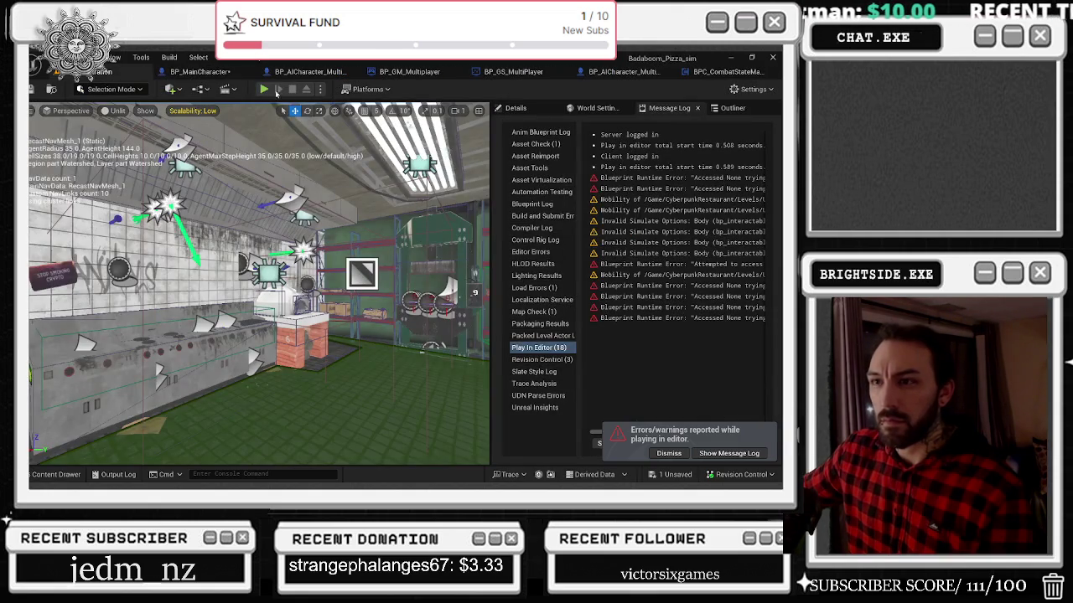
Step: Play the level in third-person view, attacking toward the doorway before releasing the mouse
{"action": "left_click", "coordinate": [263, 89]}
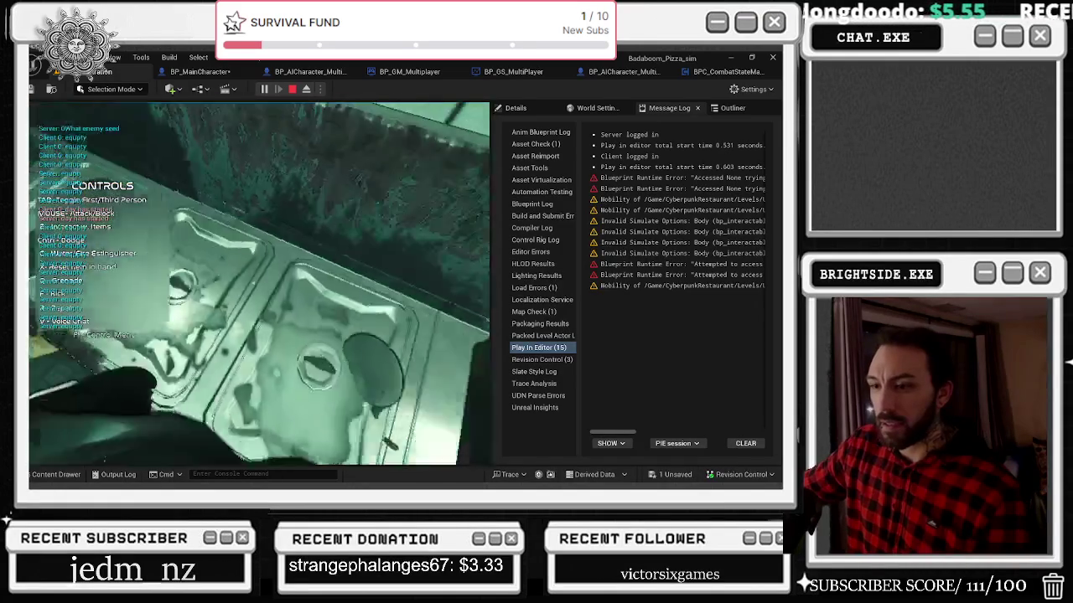
{"action": "key", "text": "Tab"}
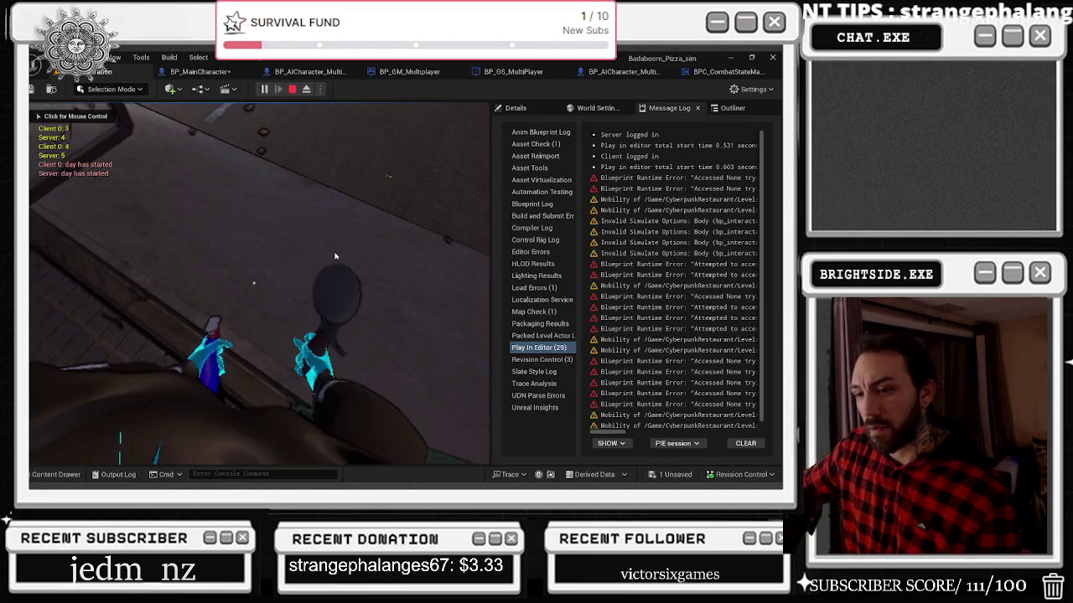
{"action": "left_click", "coordinate": [334, 256]}
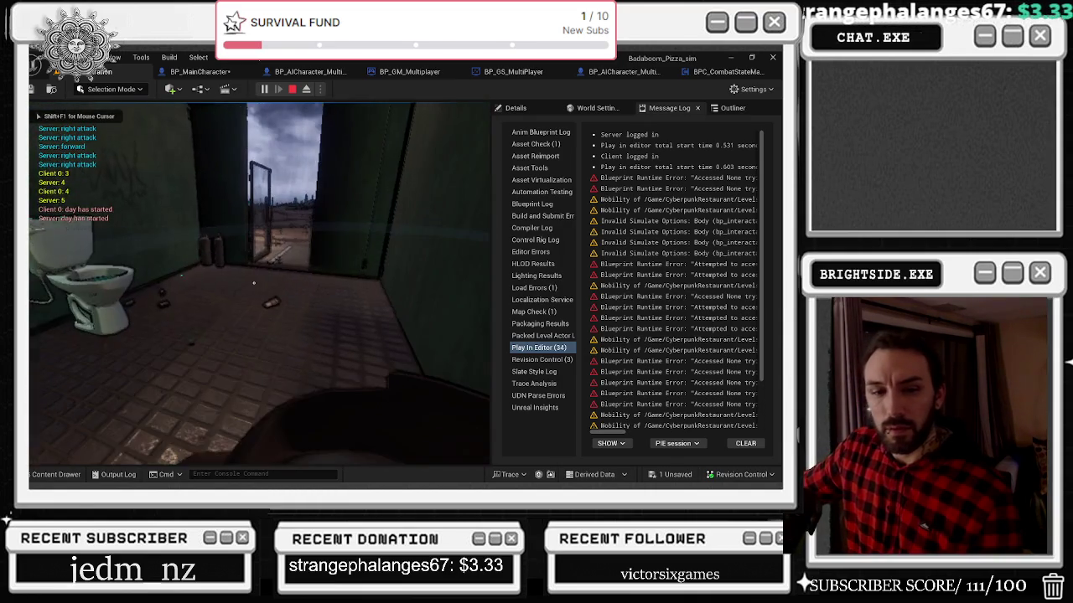
{"action": "left_click", "coordinate": [254, 282]}
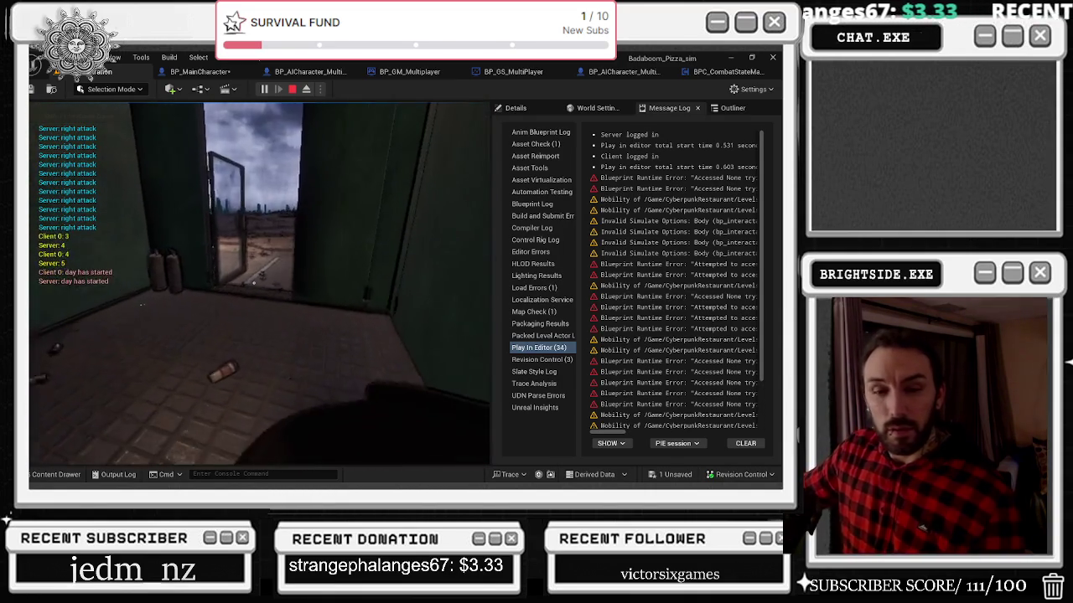
{"action": "left_click", "coordinate": [254, 282]}
{"action": "key", "text": "alt+space"}
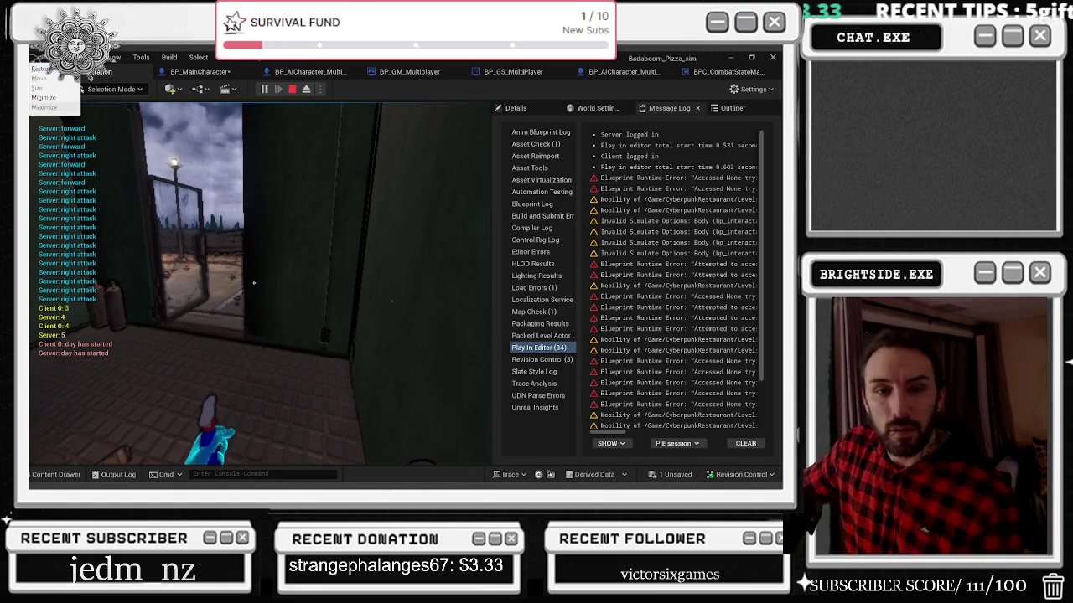
{"action": "key", "text": "alt+Tab"}
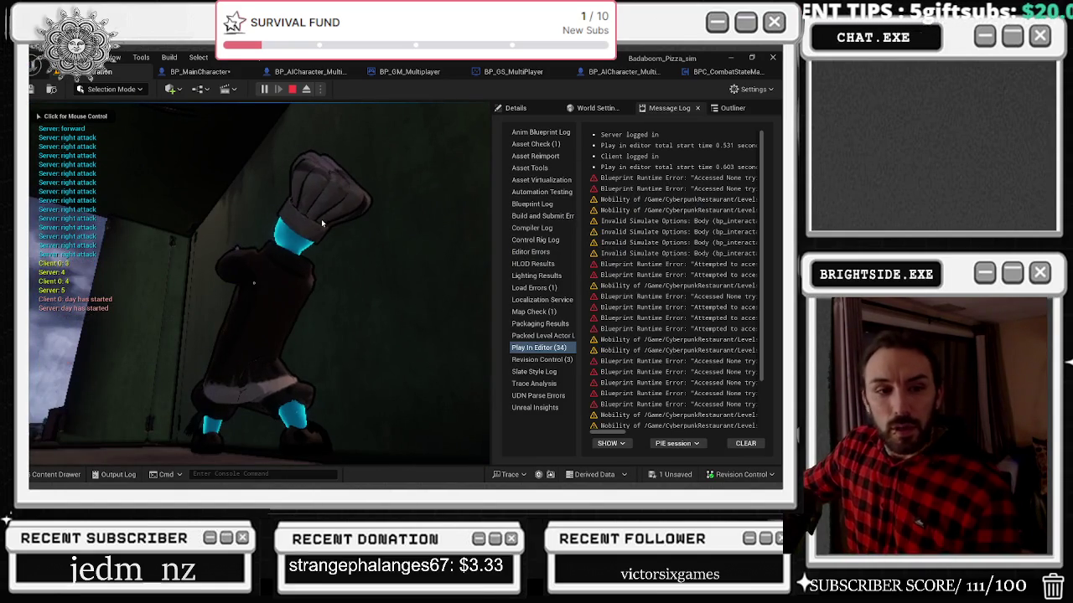
Step: Restart the play test twice more, then end the final session
{"action": "left_click", "coordinate": [291, 89]}
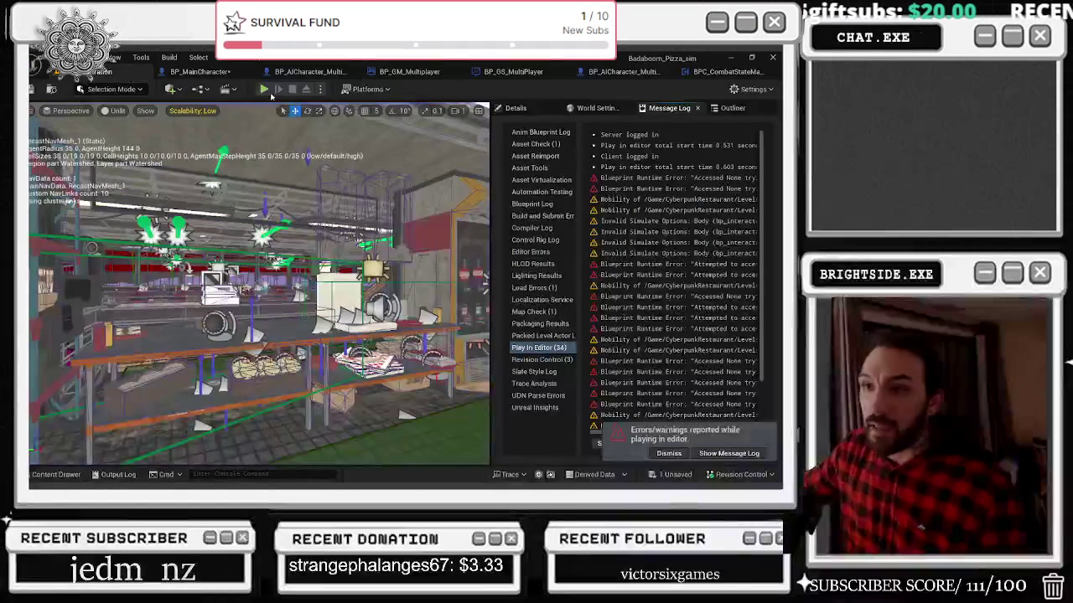
{"action": "left_click", "coordinate": [268, 93]}
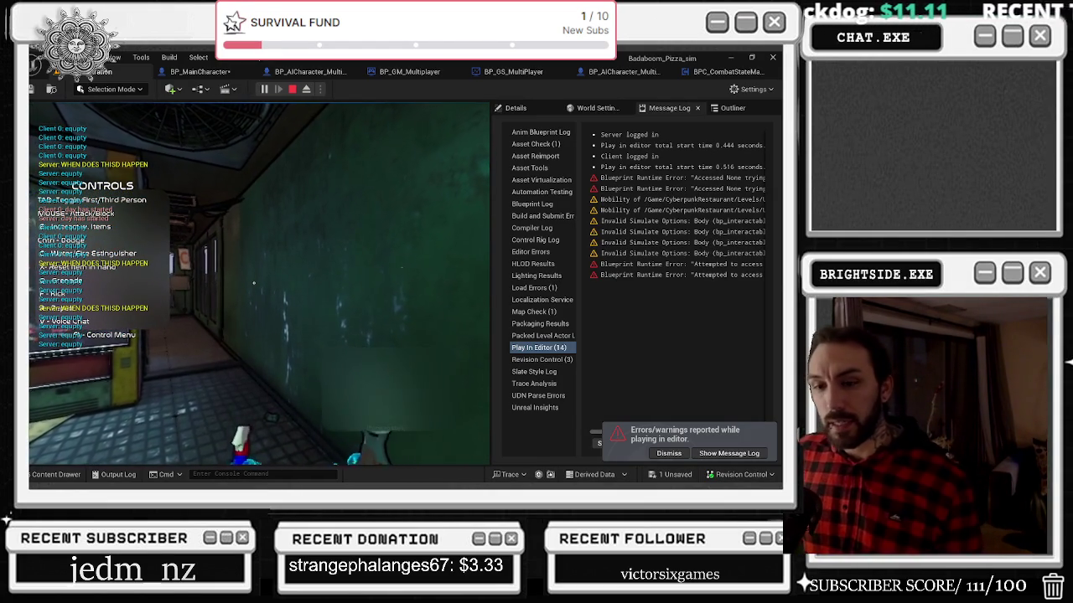
{"action": "left_click", "coordinate": [292, 89]}
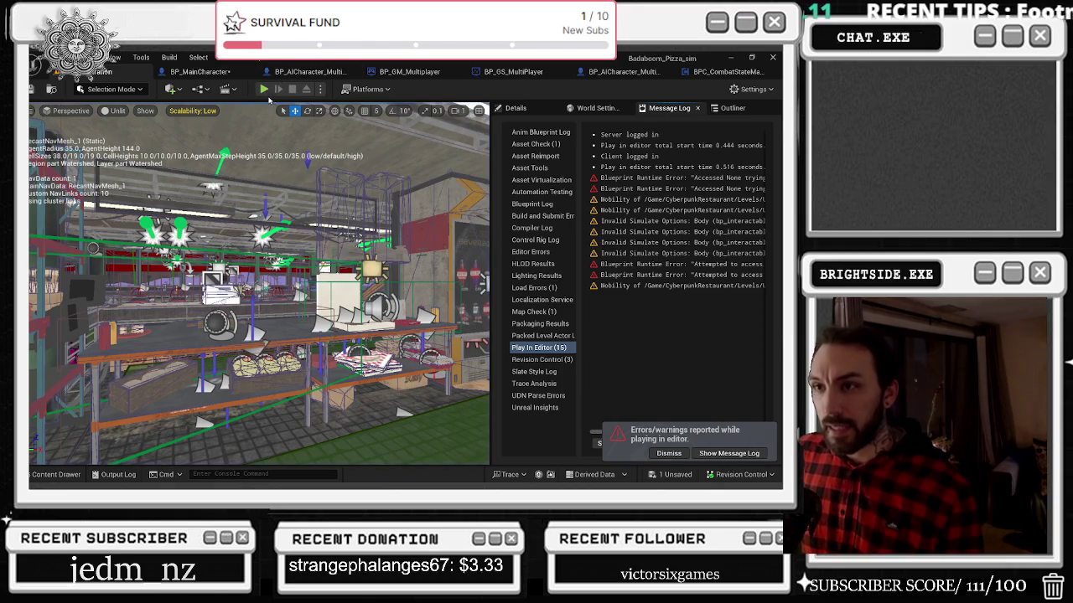
{"action": "left_click", "coordinate": [263, 89]}
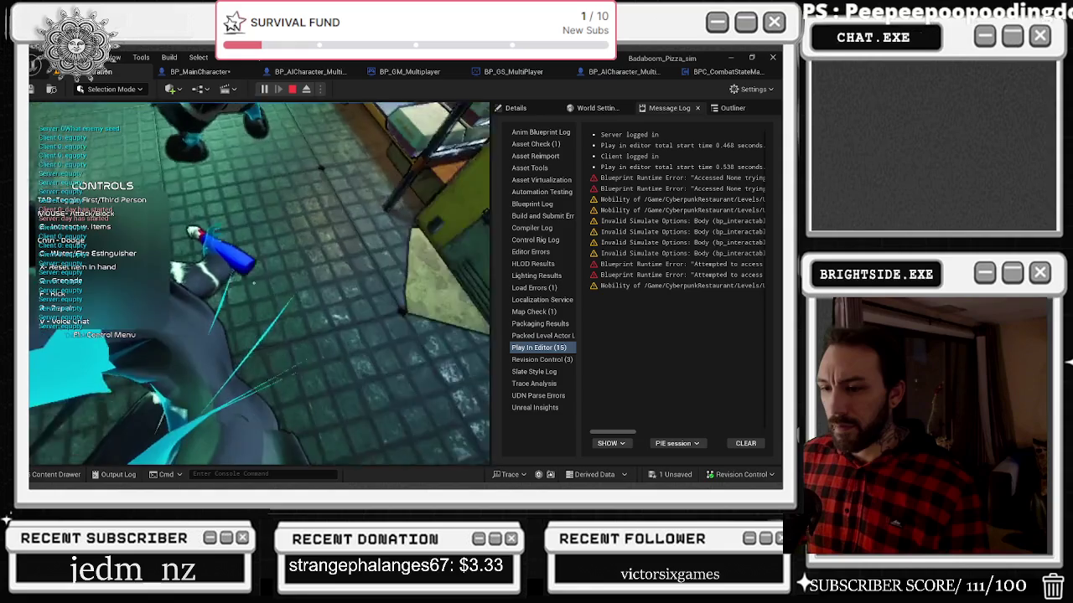
{"action": "key", "text": "Escape"}
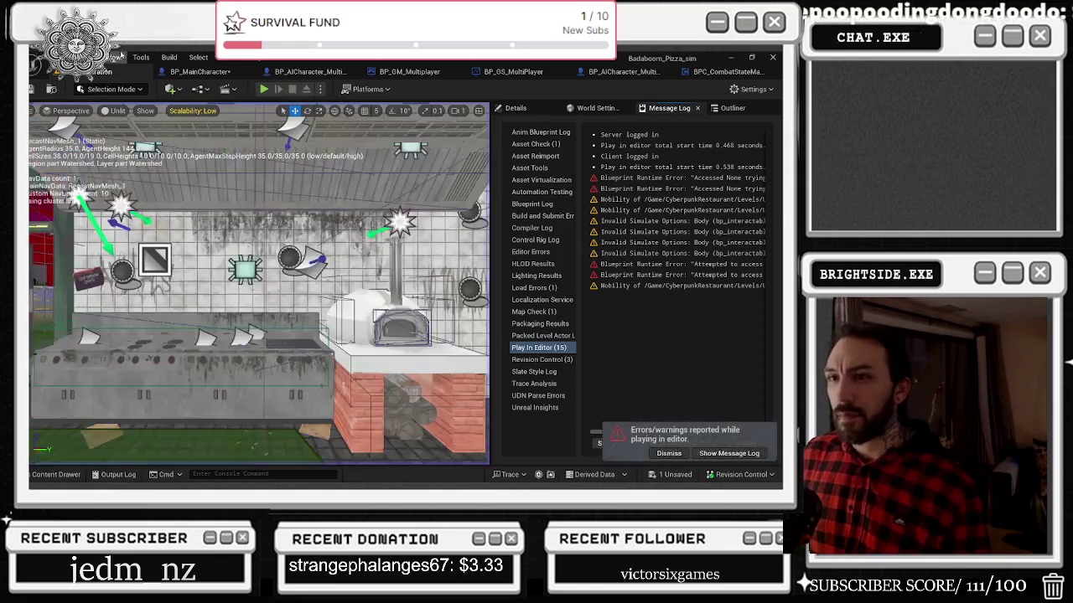
Step: Undo the last FPCamera move in BP_MainCharacter and return to the level editor
{"action": "left_click", "coordinate": [191, 70]}
{"action": "key", "text": "ctrl+z"}
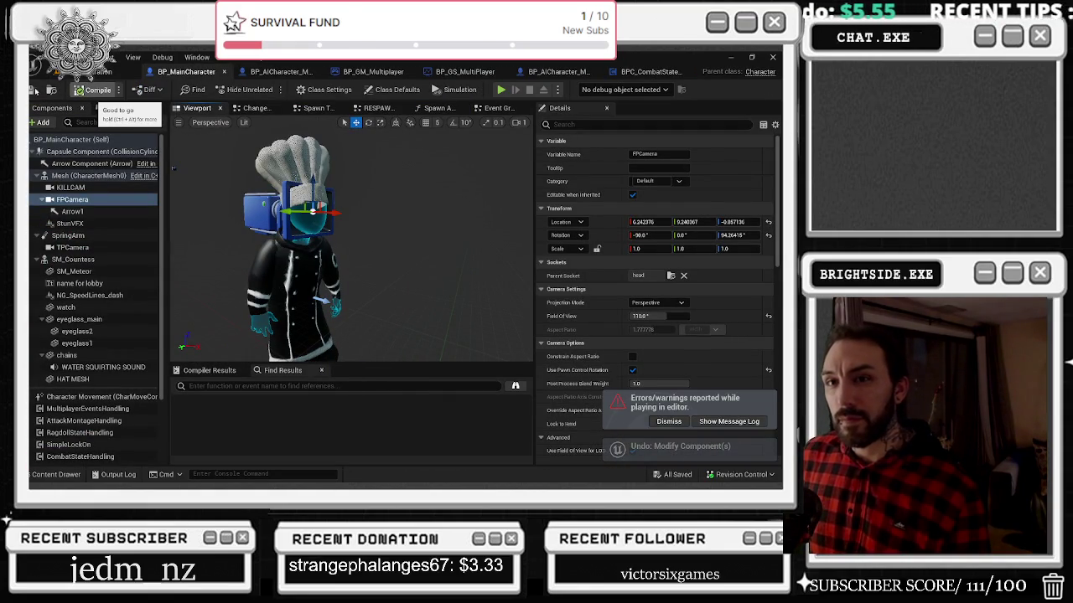
{"action": "left_click", "coordinate": [99, 71]}
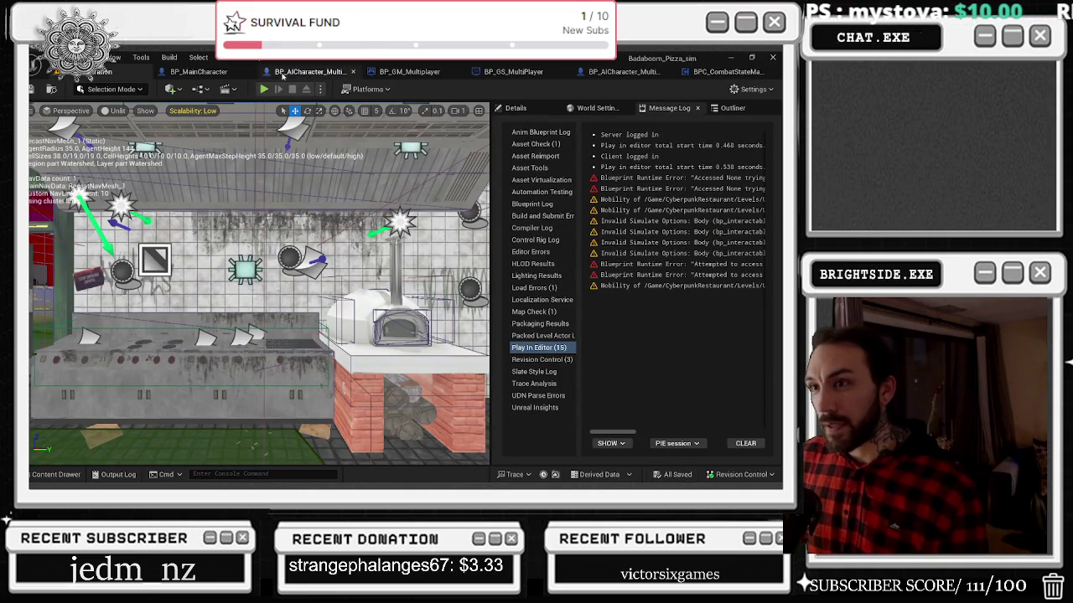
Step: Run two play-in-editor tests, ending each one
{"action": "left_click", "coordinate": [263, 88]}
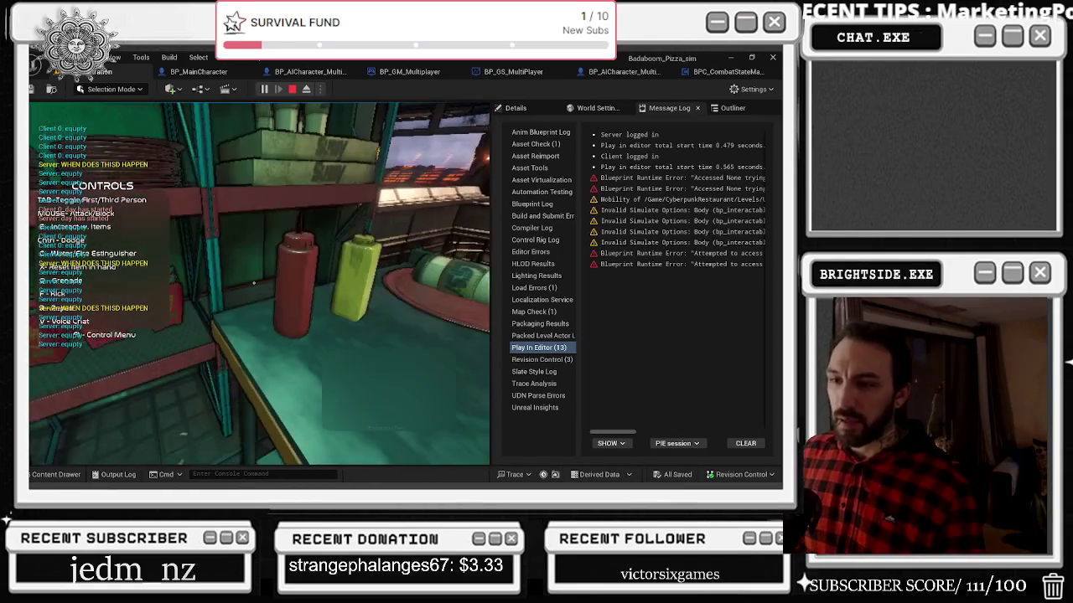
{"action": "key", "text": "Escape"}
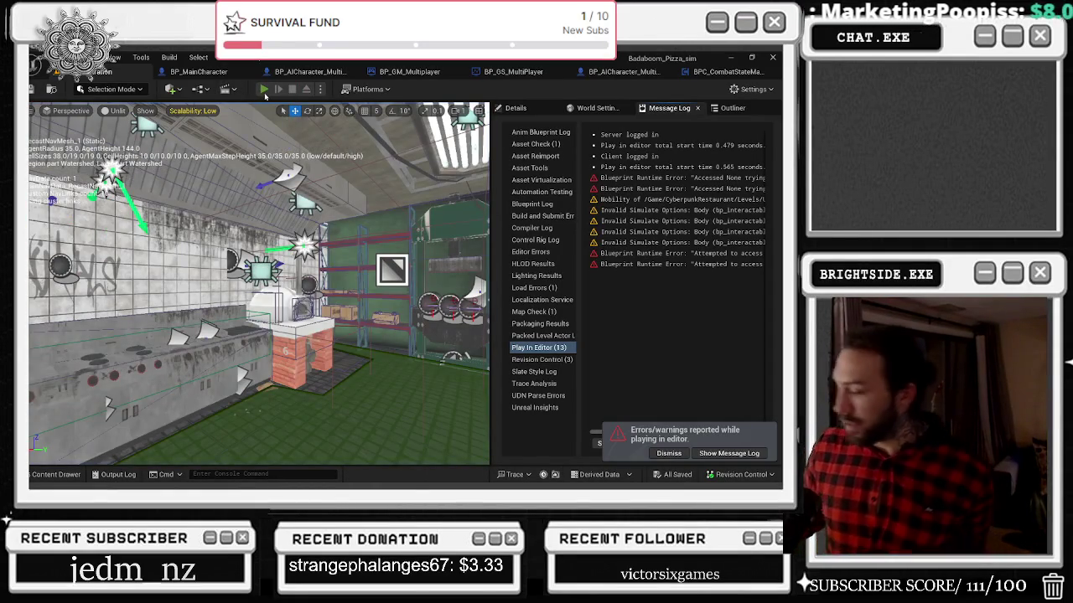
{"action": "left_click", "coordinate": [264, 91]}
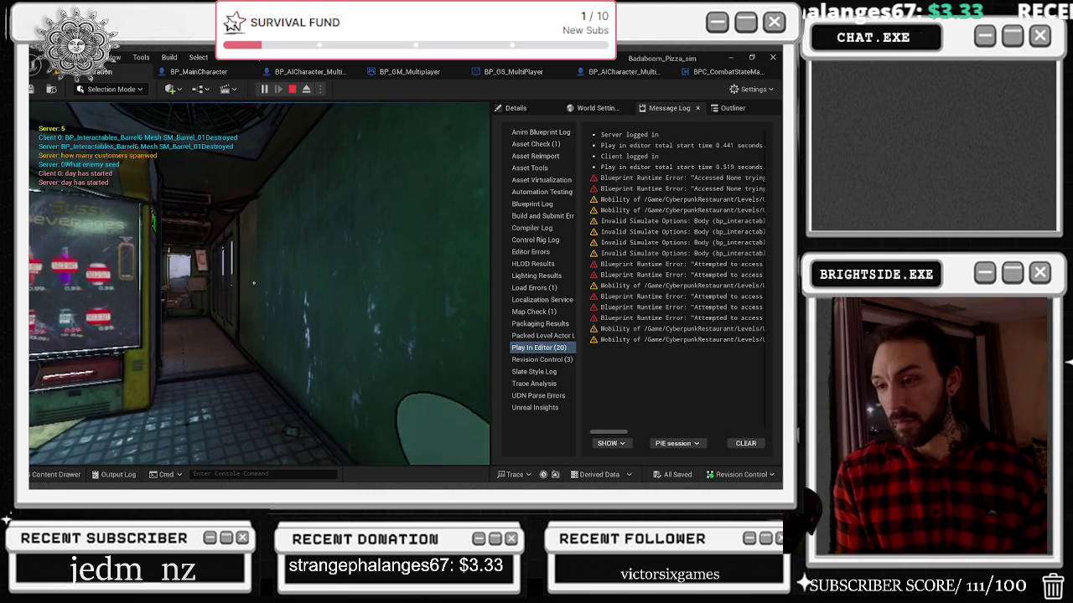
{"action": "key", "text": "Escape"}
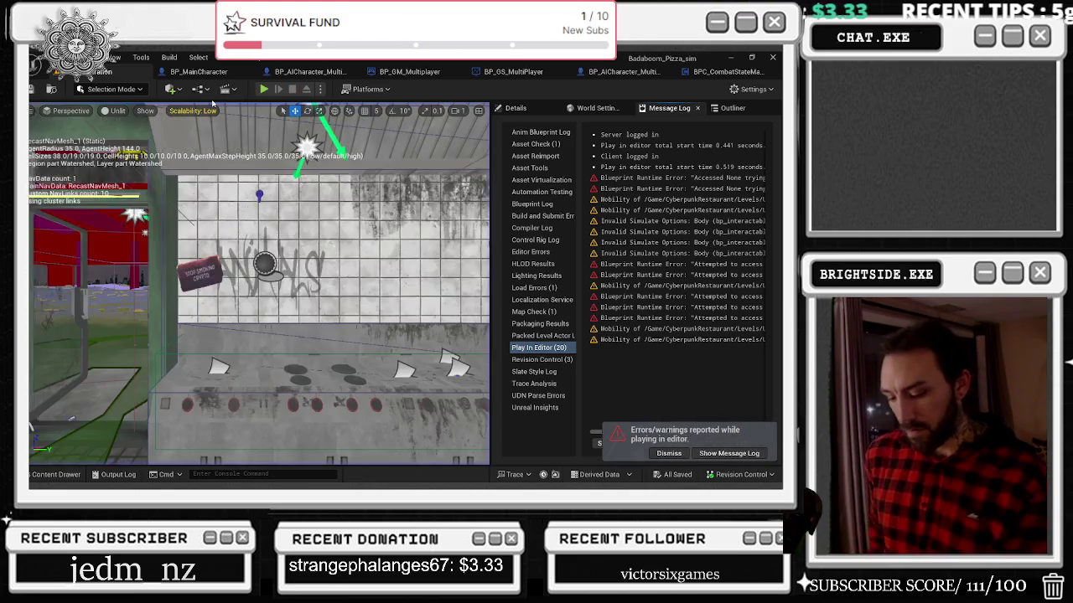
Step: Run four more play tests, the last started with Alt+P, then return to BP_MainCharacter
{"action": "left_click", "coordinate": [263, 89]}
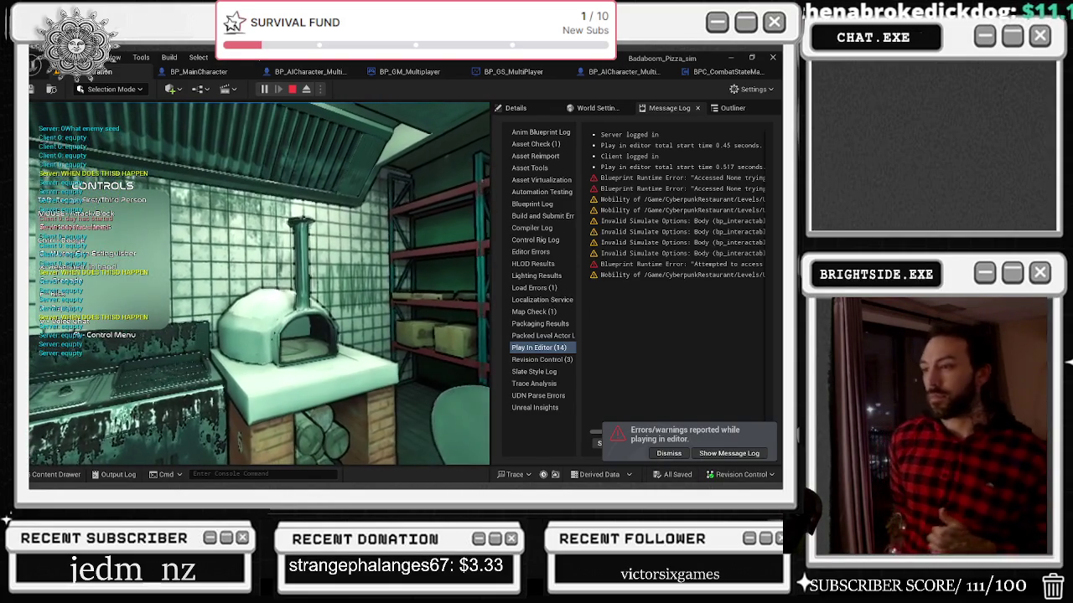
{"action": "key", "text": "Escape"}
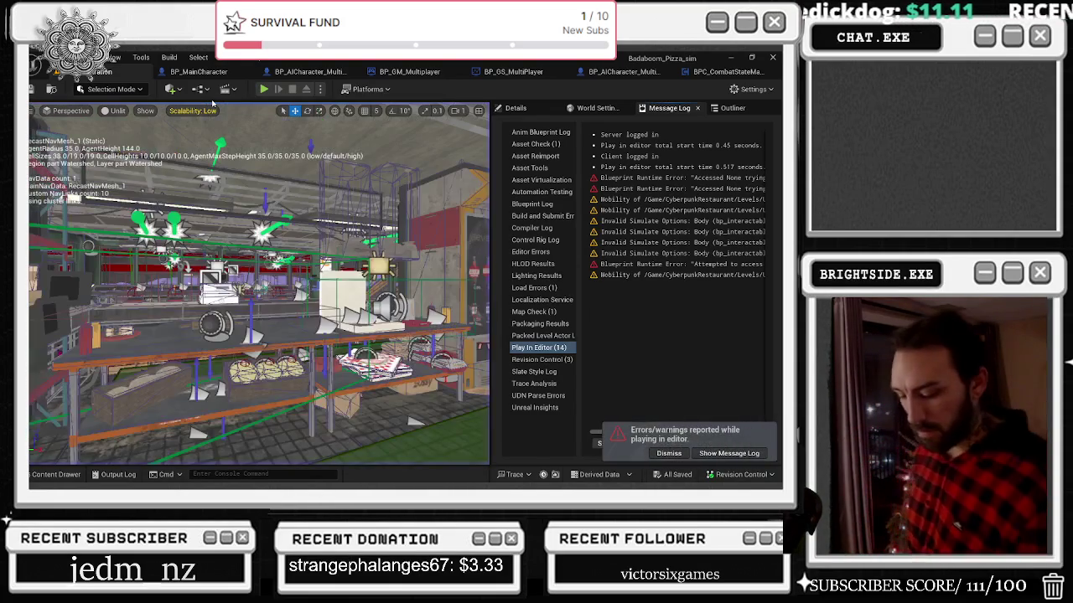
{"action": "left_click", "coordinate": [263, 89]}
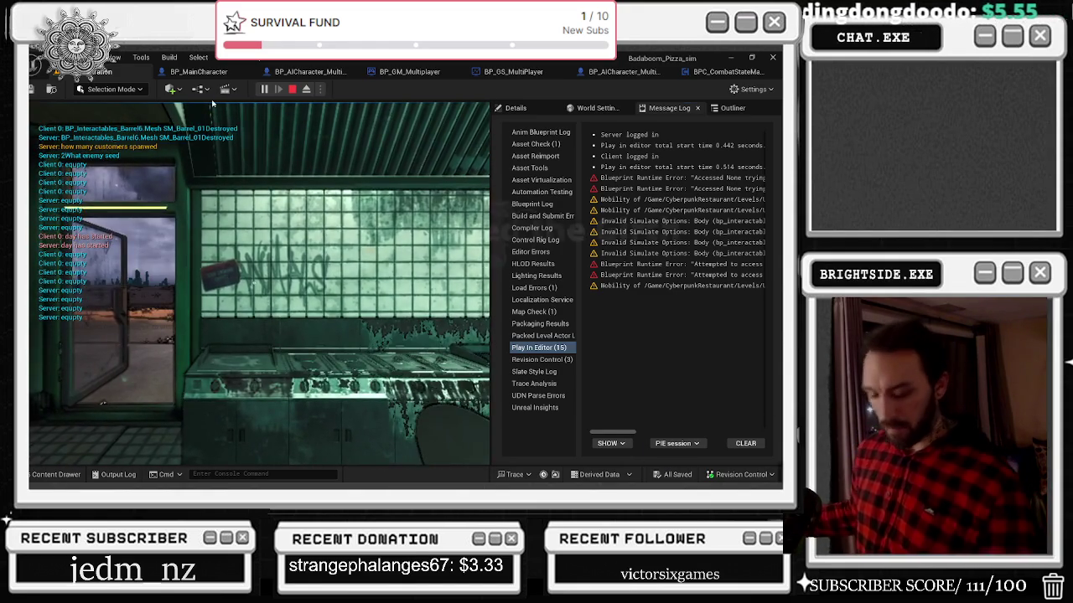
{"action": "key", "text": "Escape"}
{"action": "left_click", "coordinate": [263, 88]}
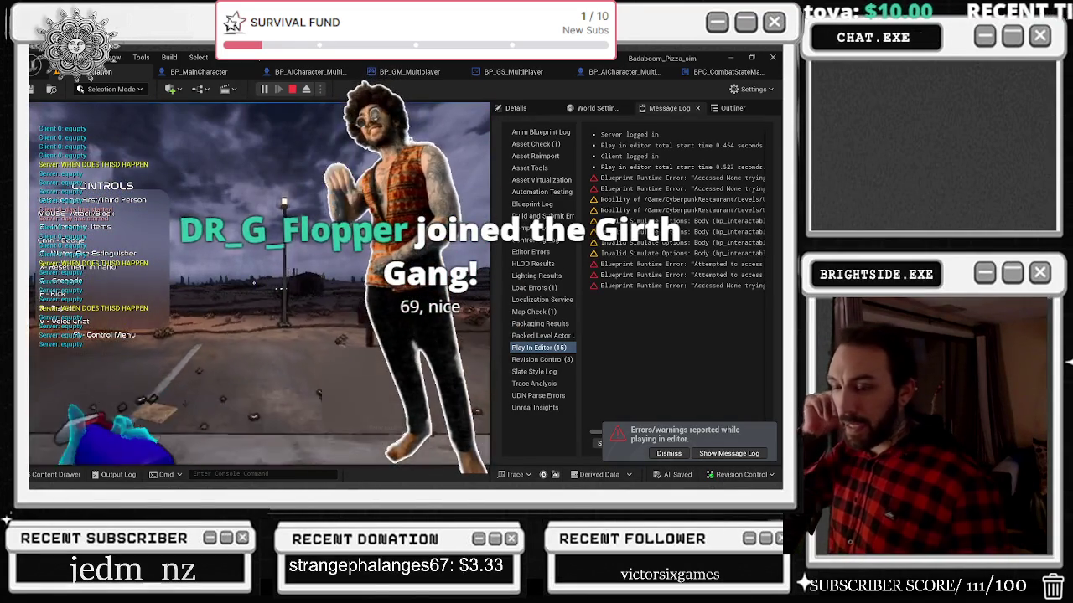
{"action": "key", "text": "Escape"}
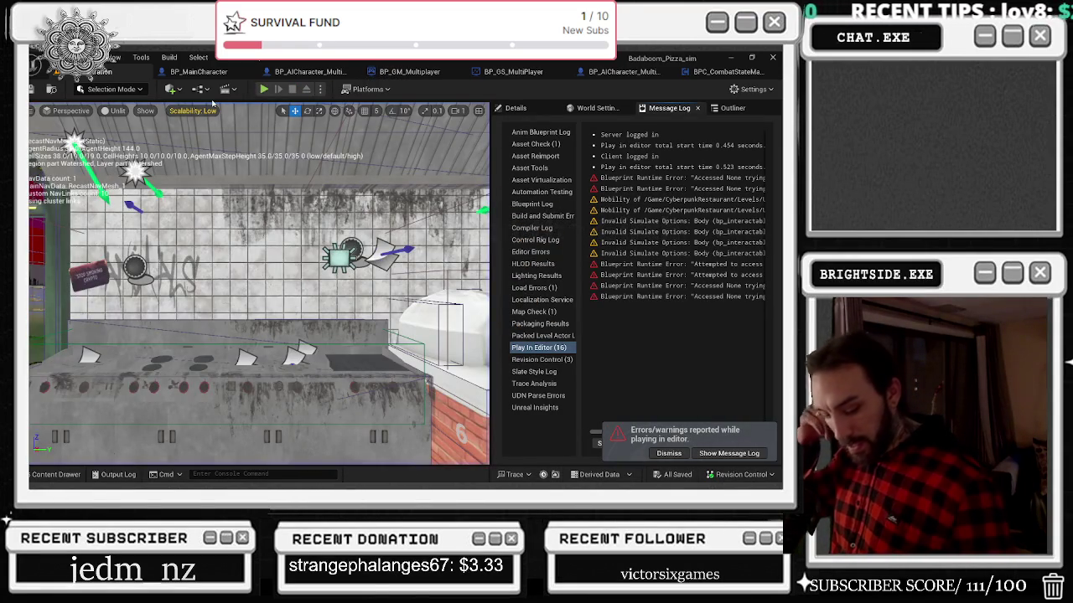
{"action": "key", "text": "alt+p"}
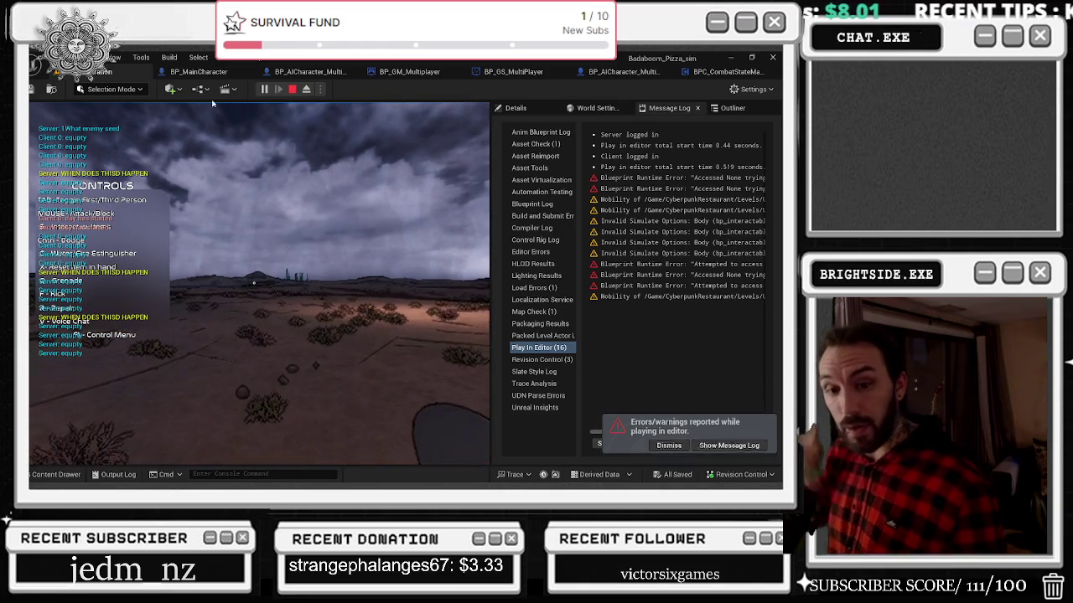
{"action": "key", "text": "Escape"}
{"action": "left_click", "coordinate": [209, 72]}
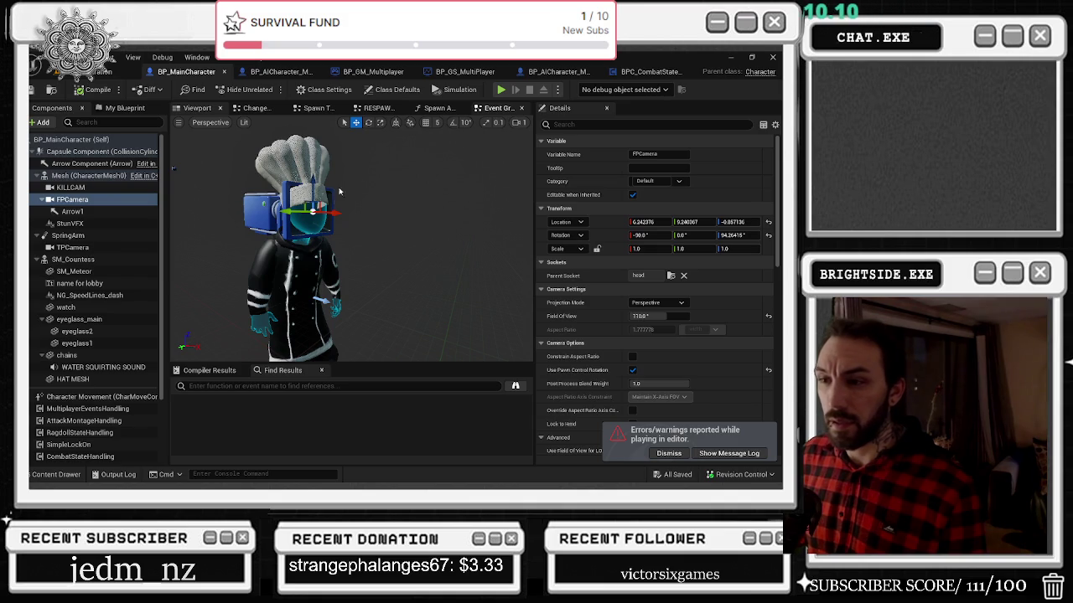
Step: In the Event Graph, wire the exec line into Do Once's Reset pin and reposition the reroute node
{"action": "left_click", "coordinate": [511, 110]}
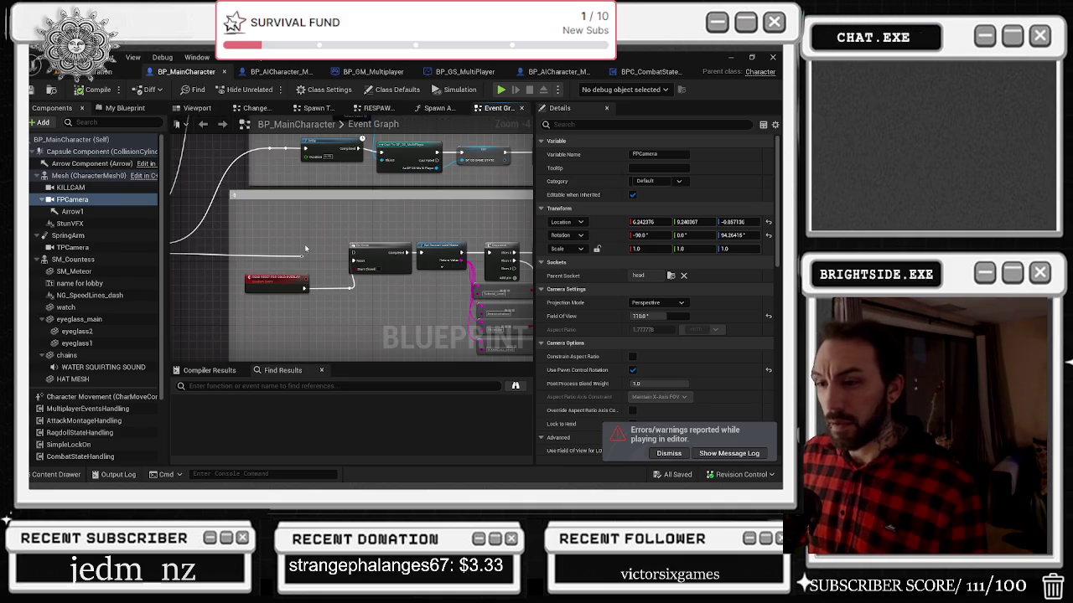
{"action": "scroll", "coordinate": [306, 249], "scroll_direction": "up", "scroll_amount": 1}
{"action": "mouse_move", "coordinate": [359, 218]}
{"action": "left_mouse_down"}
{"action": "mouse_move", "coordinate": [290, 214]}
{"action": "mouse_move", "coordinate": [297, 256]}
{"action": "left_mouse_up"}
{"action": "left_click", "coordinate": [289, 211]}
{"action": "left_click_drag", "start_coordinate": [289, 211], "coordinate": [268, 182]}
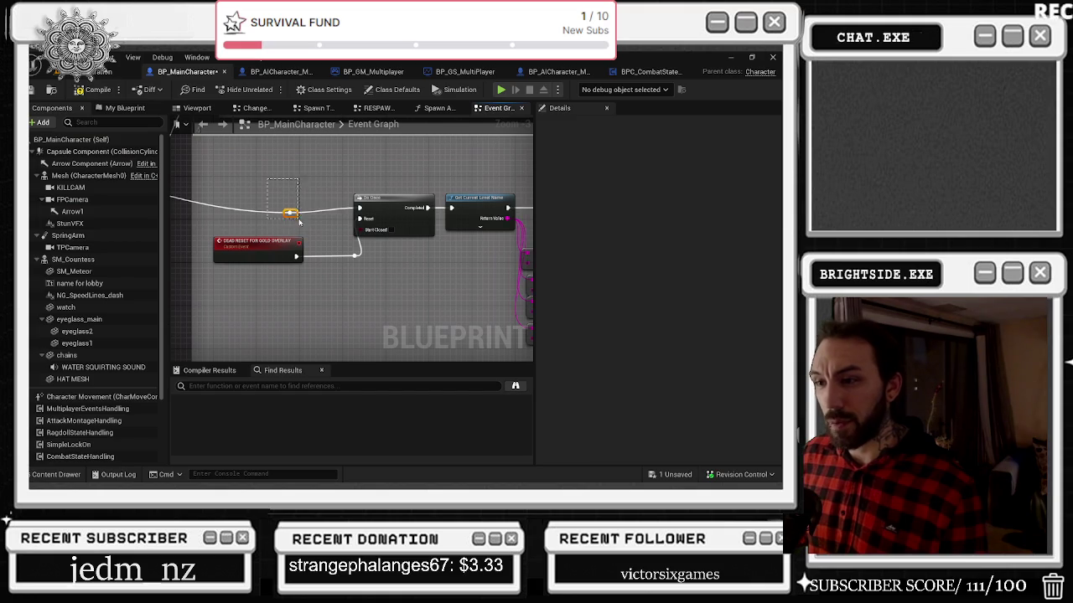
{"action": "left_click_drag", "start_coordinate": [452, 312], "coordinate": [341, 223]}
Step: Save and compile BP_MainCharacter, then switch back to the Badaboom_Pizza_sim level
{"action": "left_click", "coordinate": [658, 476]}
{"action": "left_click", "coordinate": [477, 381]}
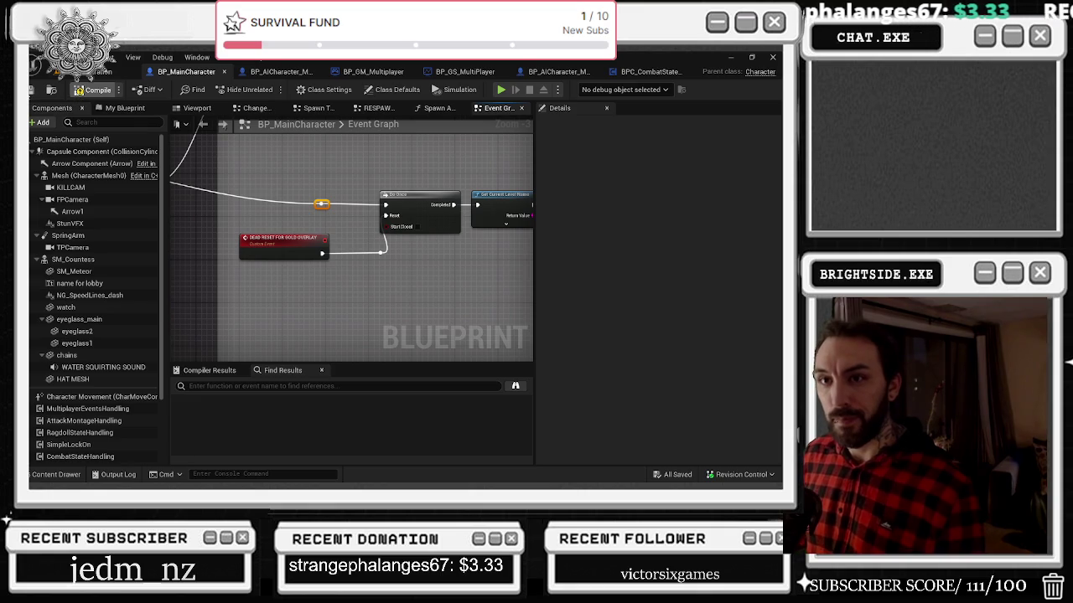
{"action": "left_click", "coordinate": [93, 90]}
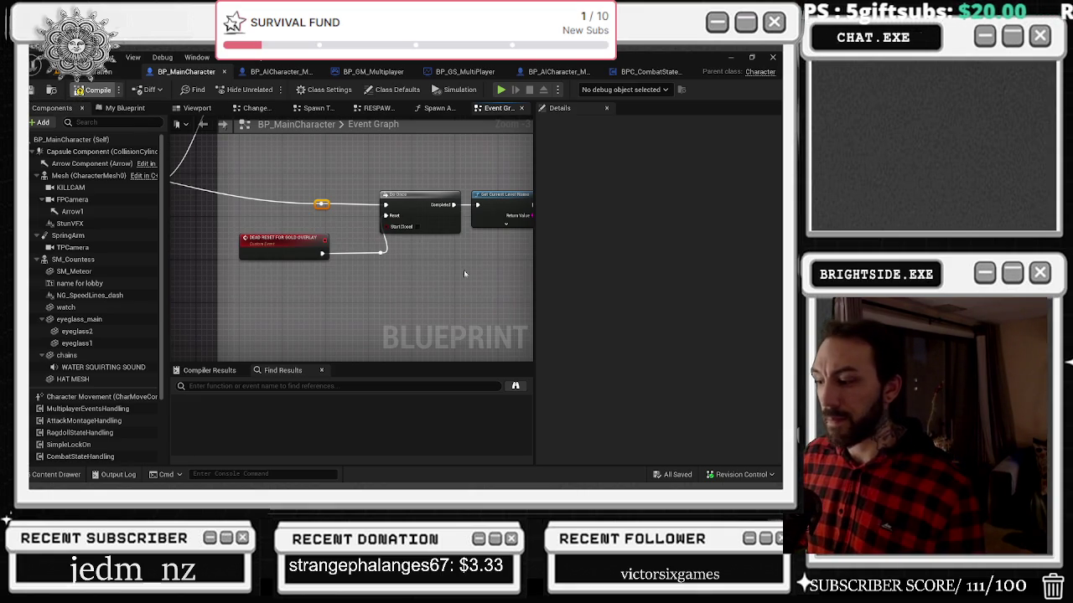
{"action": "left_click", "coordinate": [101, 73]}
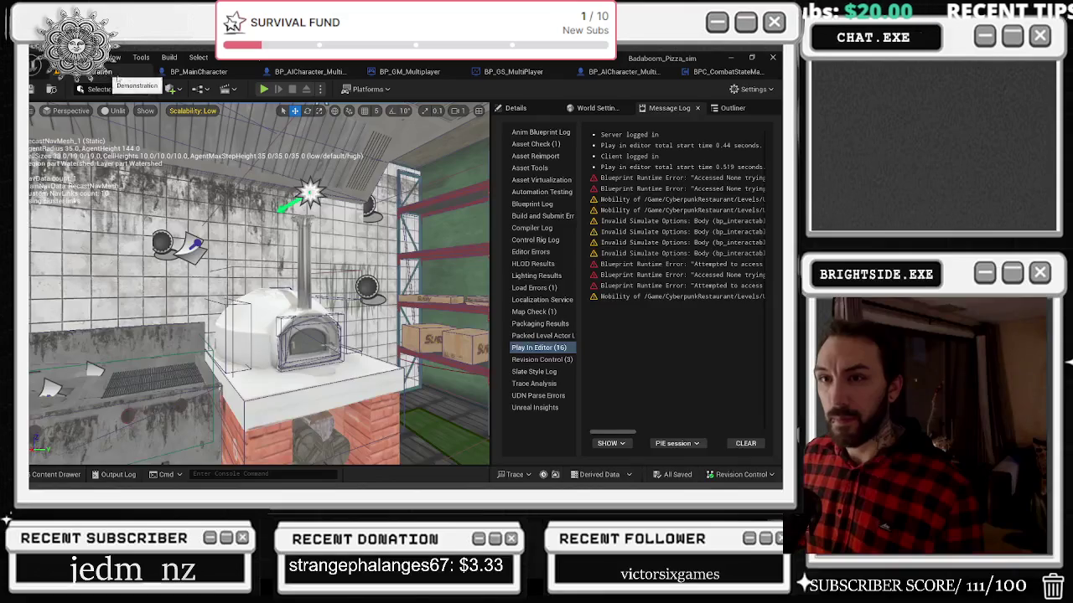
{"action": "left_click", "coordinate": [186, 71]}
{"action": "left_click", "coordinate": [88, 74]}
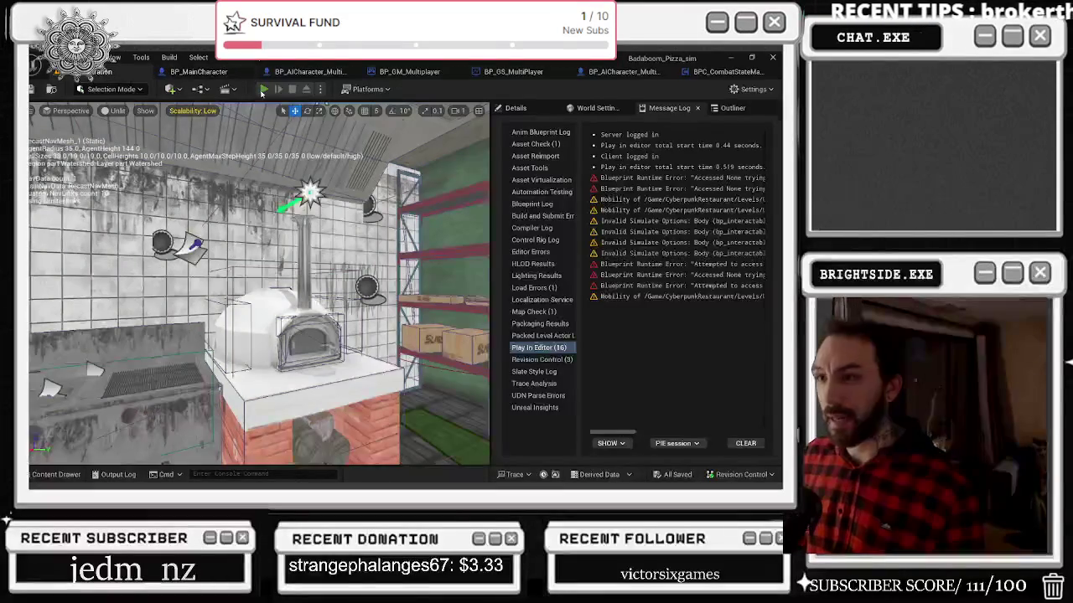
{"action": "left_click", "coordinate": [263, 89]}
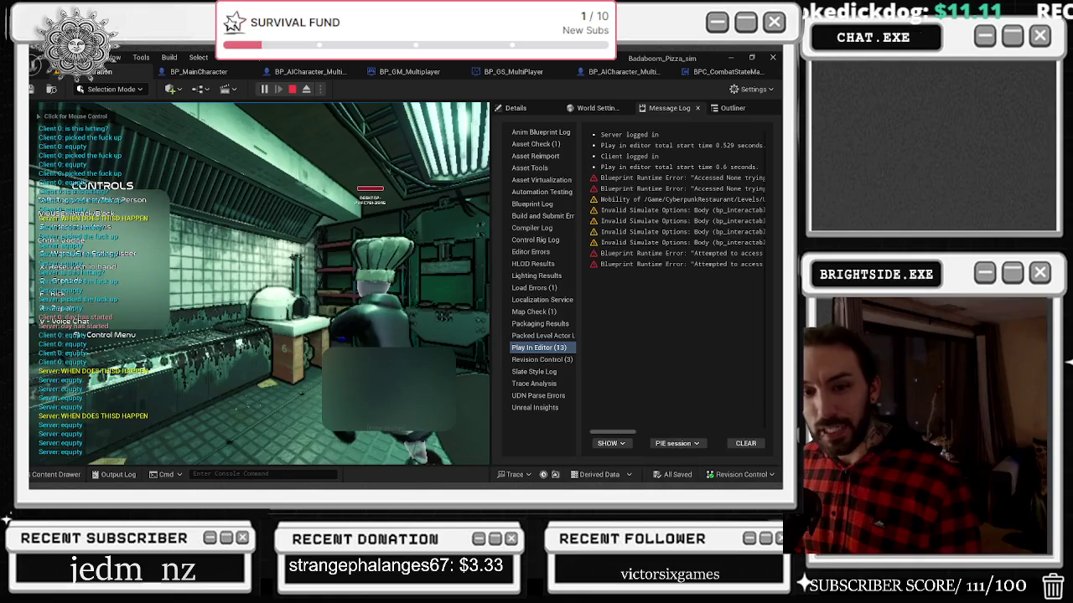
{"action": "left_click", "coordinate": [188, 239]}
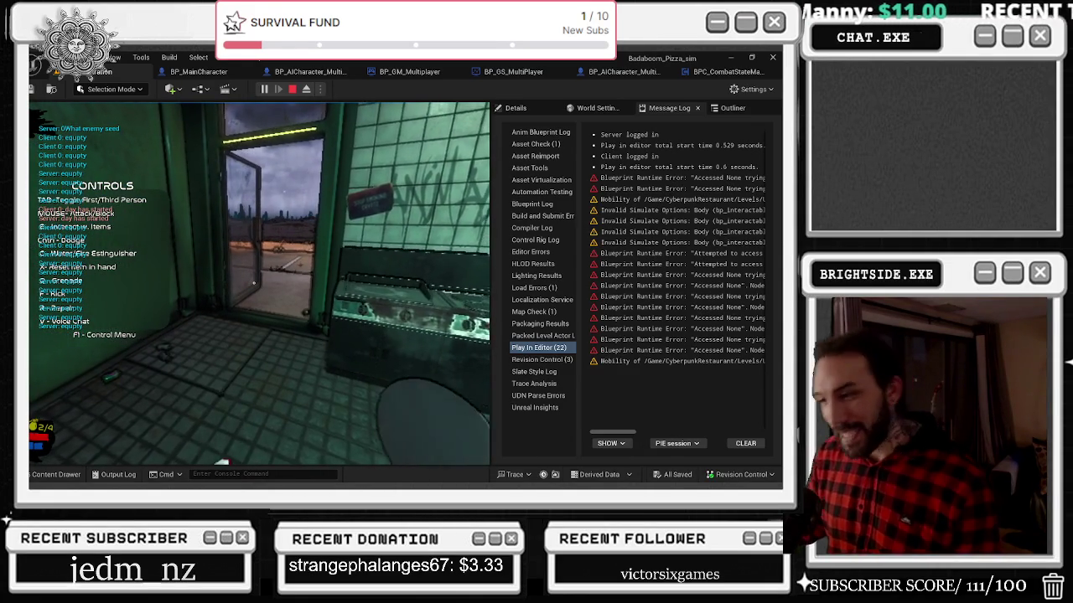
{"action": "key", "text": "F1"}
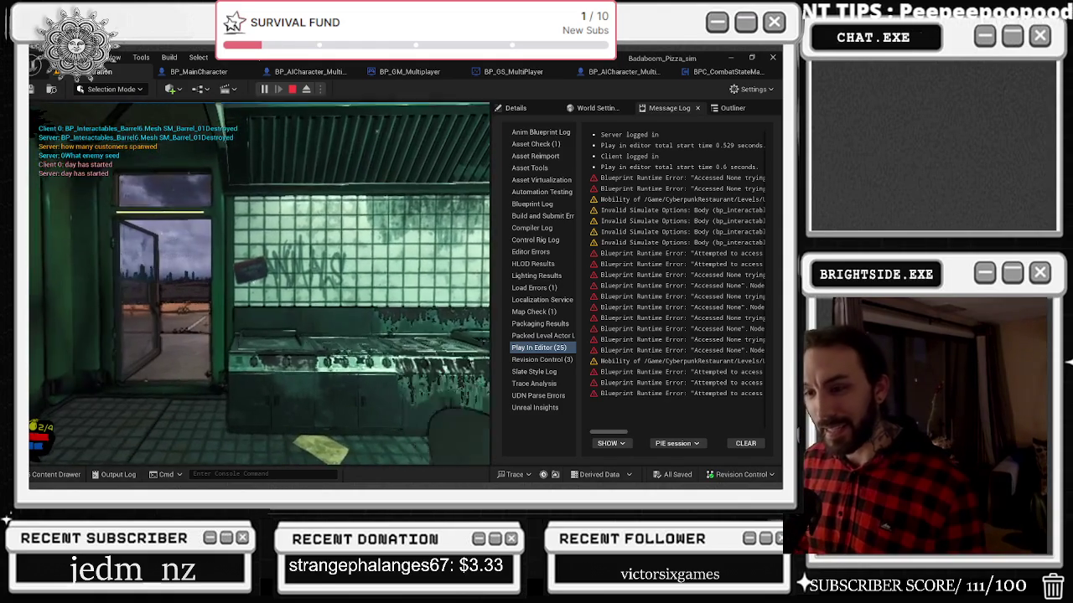
{"action": "key", "text": "Escape"}
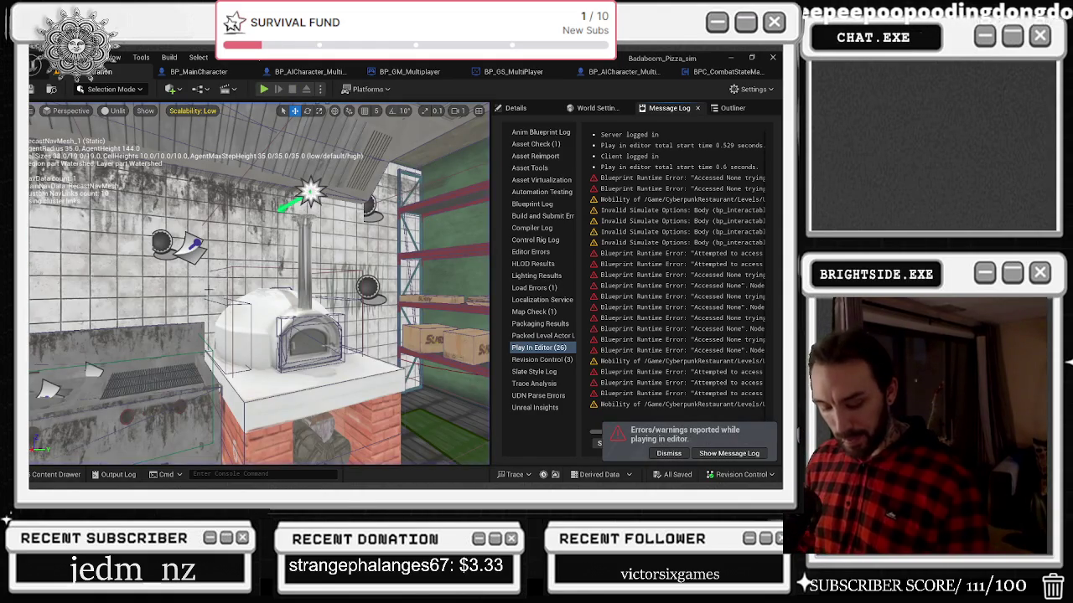